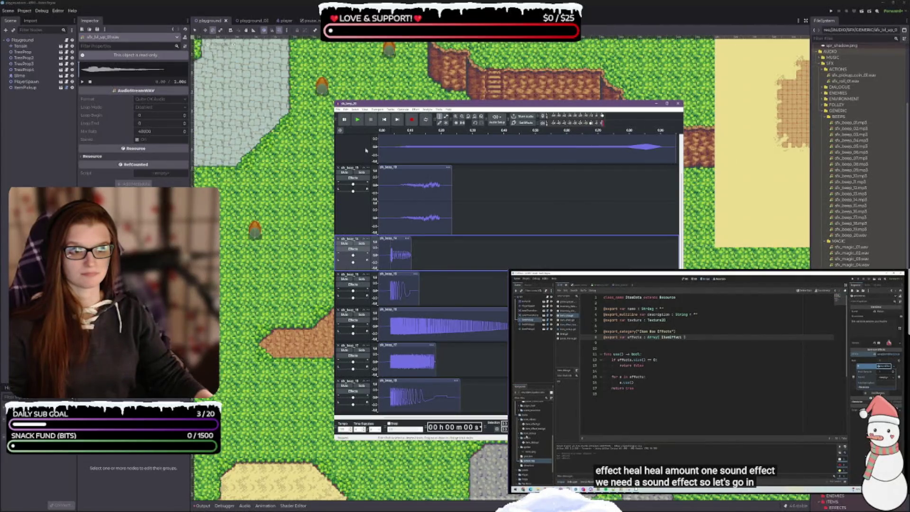
- Play the clips, then reverse the sfx_beep_14 clip with Effect > Special > Reverse and play it
{"action": "left_click", "coordinate": [359, 121]}
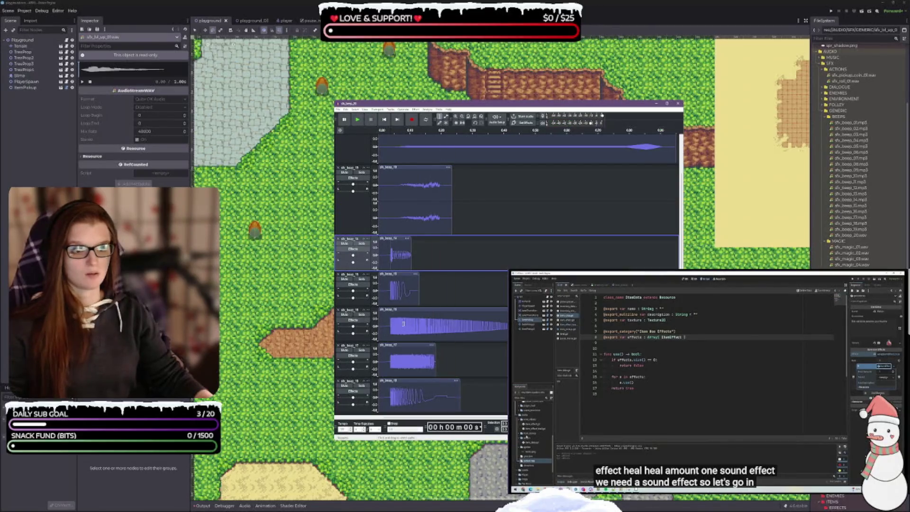
{"action": "double_click", "coordinate": [395, 243]}
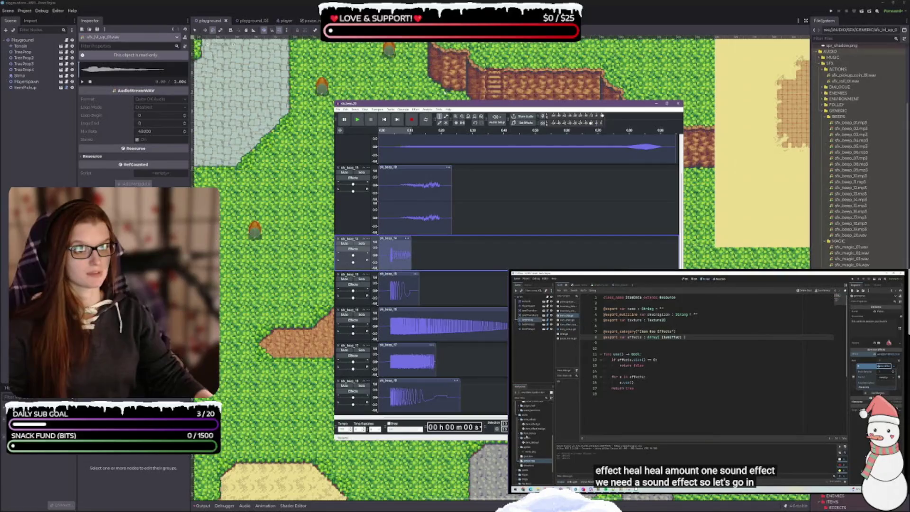
{"action": "left_click", "coordinate": [415, 110]}
{"action": "mouse_move", "coordinate": [441, 178]}
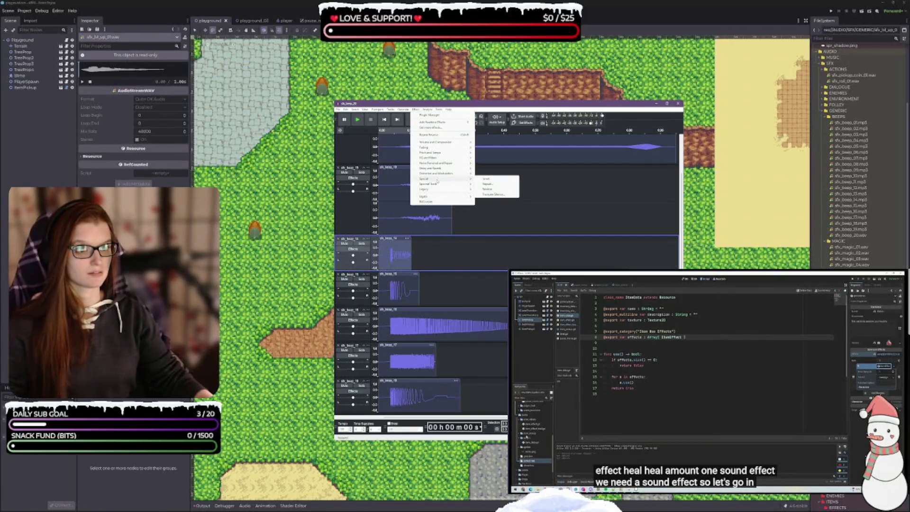
{"action": "left_click", "coordinate": [489, 190]}
{"action": "key", "text": "space"}
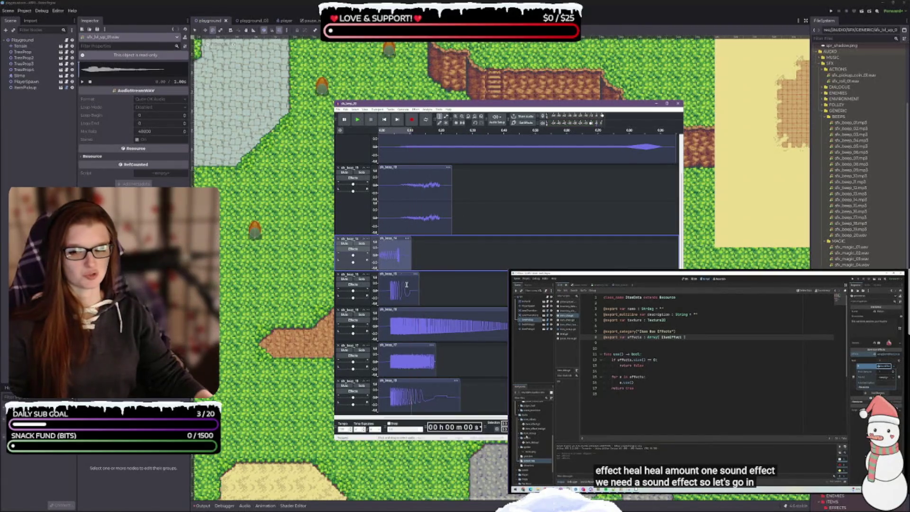
- Audition beep_15 and beep_14 in turn, then select the beep_16 track
{"action": "left_click", "coordinate": [394, 275]}
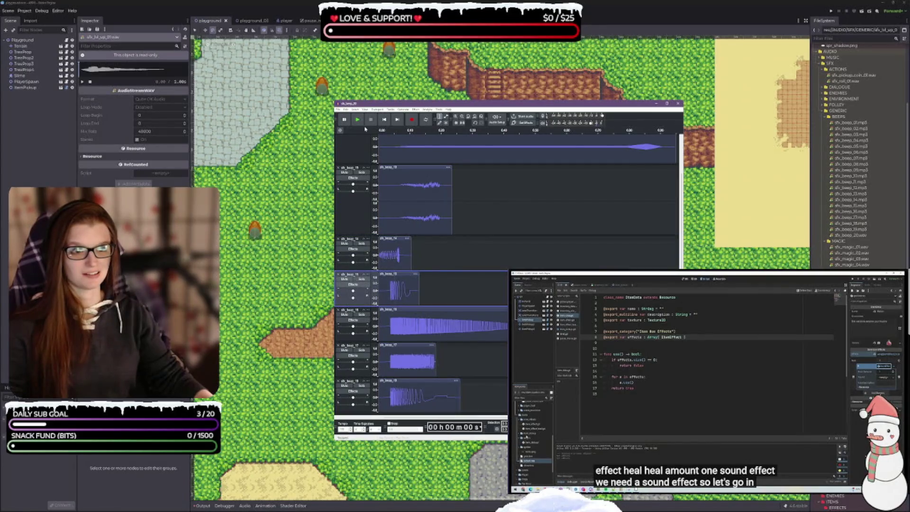
{"action": "key", "text": "space"}
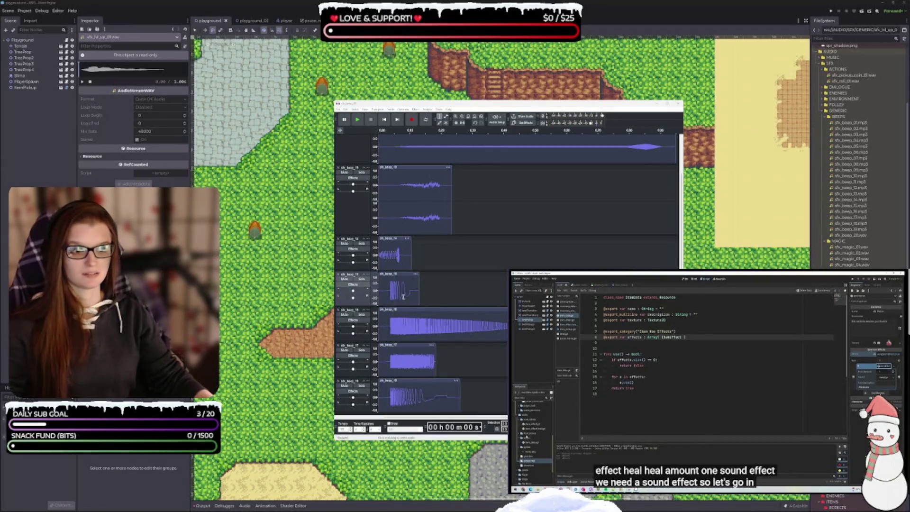
{"action": "left_click", "coordinate": [356, 256]}
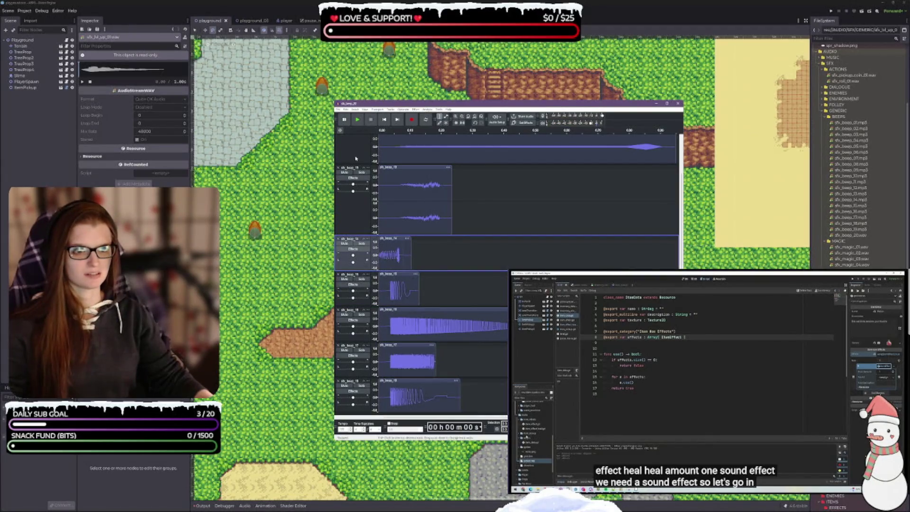
{"action": "key", "text": "space"}
{"action": "left_click", "coordinate": [431, 284]}
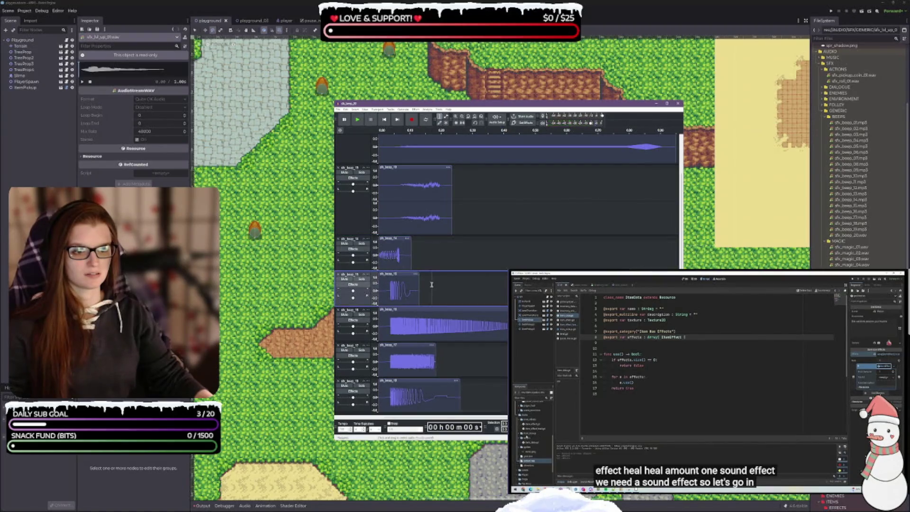
{"action": "key", "text": "space"}
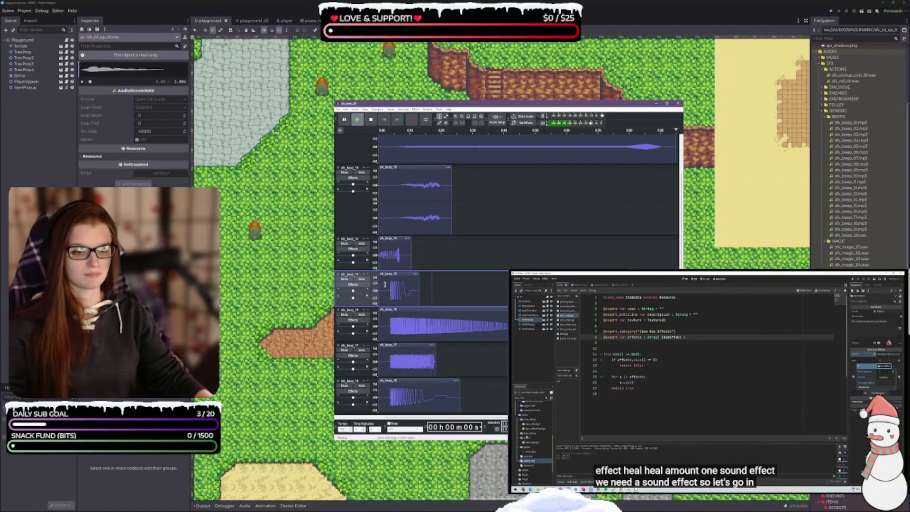
{"action": "left_click", "coordinate": [402, 327]}
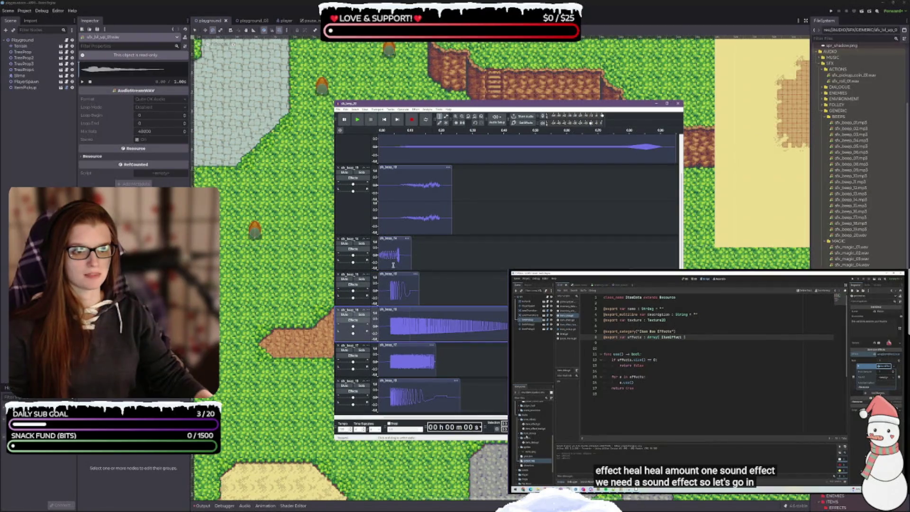
{"action": "scroll", "coordinate": [474, 213], "scroll_direction": "up", "scroll_amount": 2}
- Mute the beep_16, beep_17, beep_18 and beep_20 tracks
{"action": "left_click", "coordinate": [356, 120]}
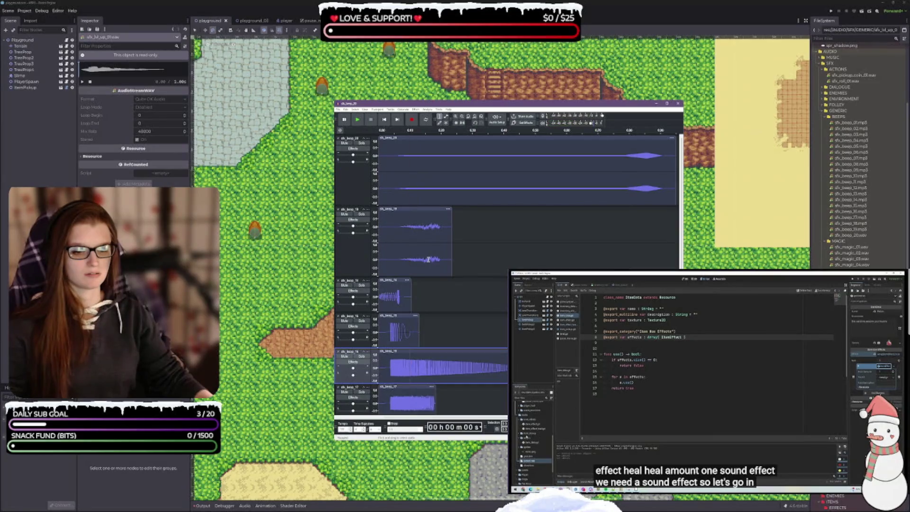
{"action": "left_click", "coordinate": [344, 322]}
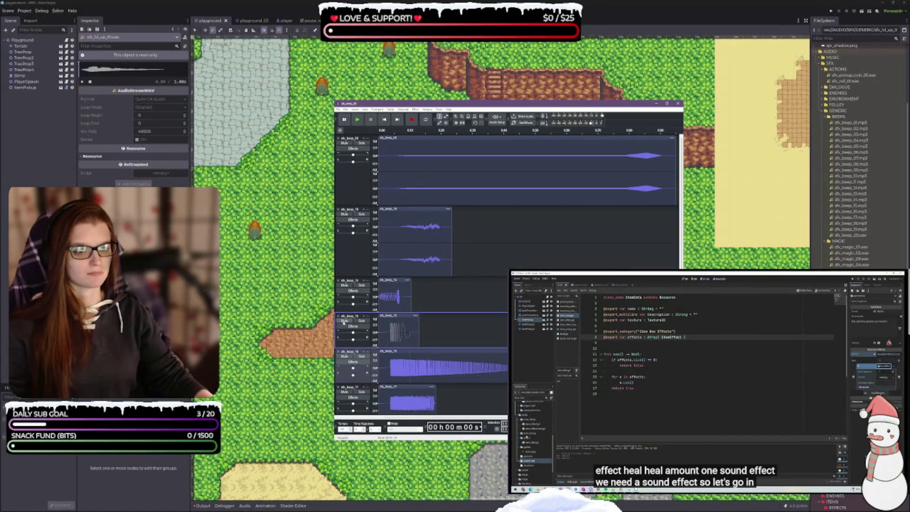
{"action": "left_click", "coordinate": [344, 320]}
{"action": "left_click", "coordinate": [345, 213]}
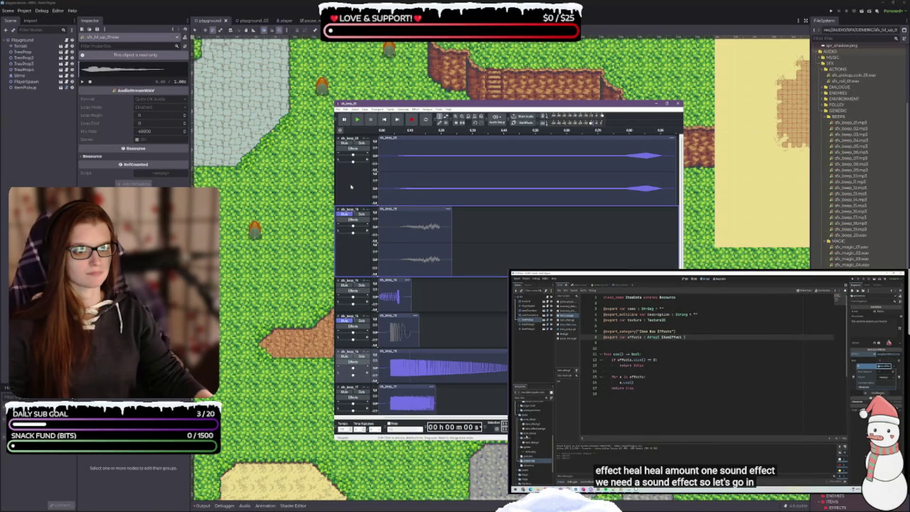
{"action": "left_click", "coordinate": [344, 142]}
{"action": "scroll", "coordinate": [352, 310], "scroll_direction": "down", "scroll_amount": 2}
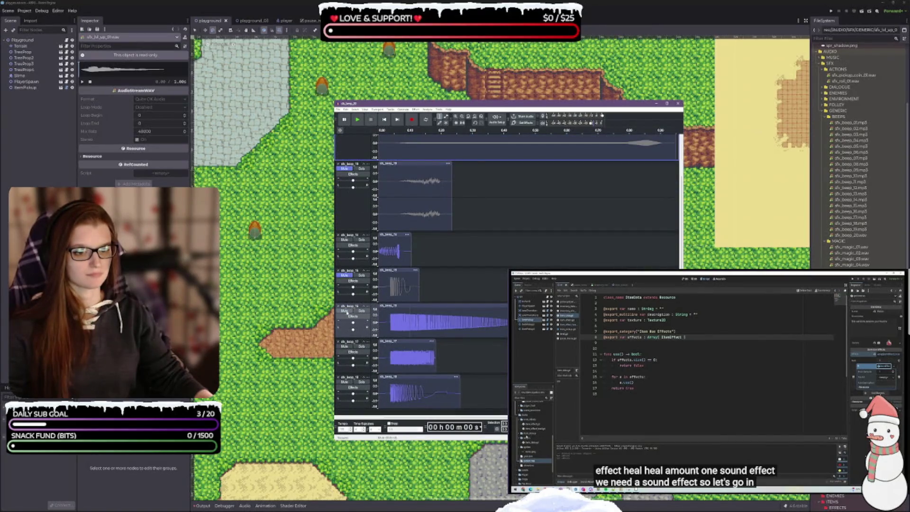
{"action": "left_click", "coordinate": [344, 310]}
{"action": "left_click", "coordinate": [344, 345]}
{"action": "left_click", "coordinate": [351, 391]}
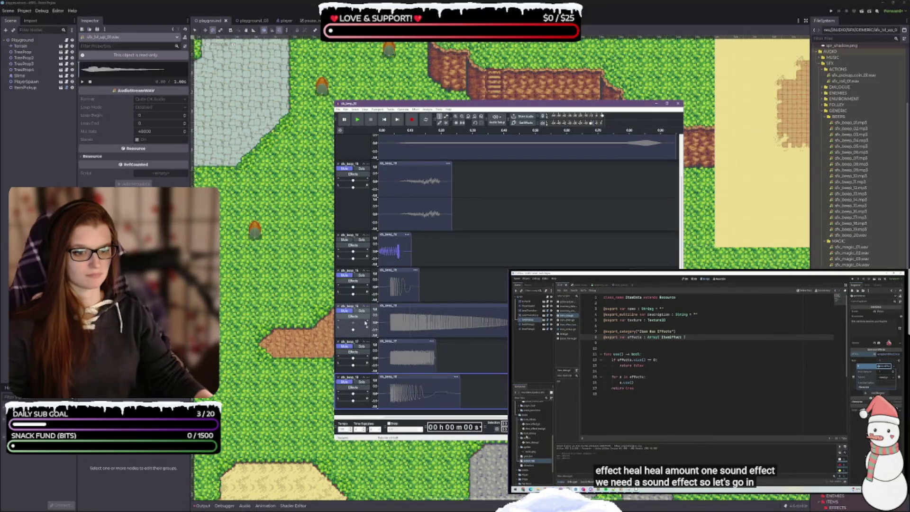
{"action": "scroll", "coordinate": [426, 284], "scroll_direction": "up", "scroll_amount": 1}
- Select the whole beep_14 clip and play it on its own
{"action": "left_click", "coordinate": [439, 279]}
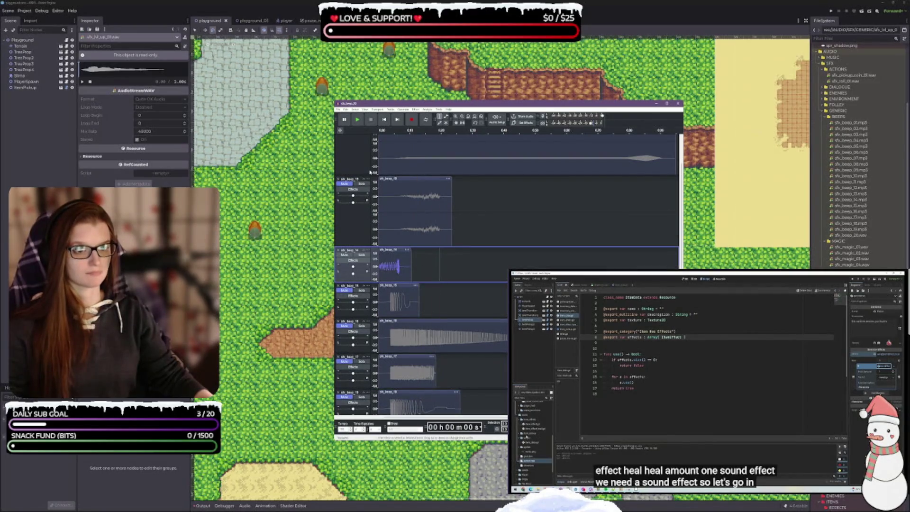
{"action": "key", "text": "space"}
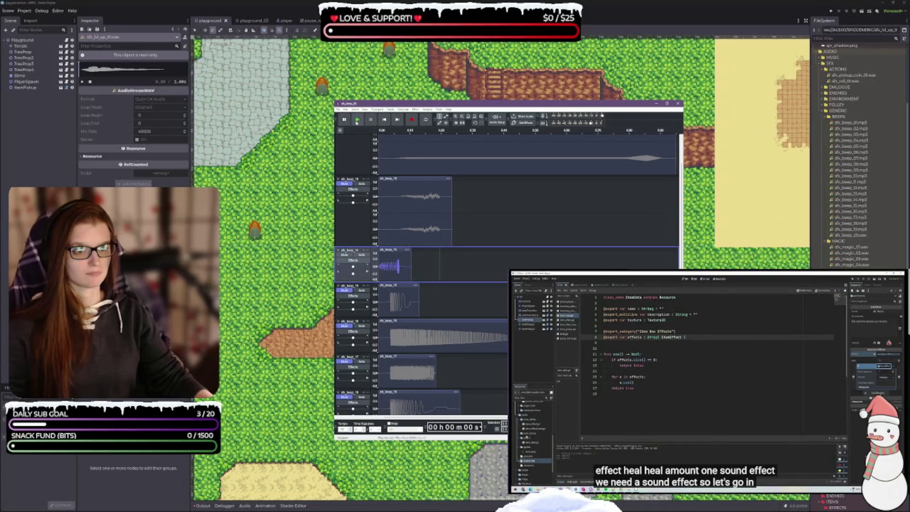
{"action": "left_click", "coordinate": [390, 250]}
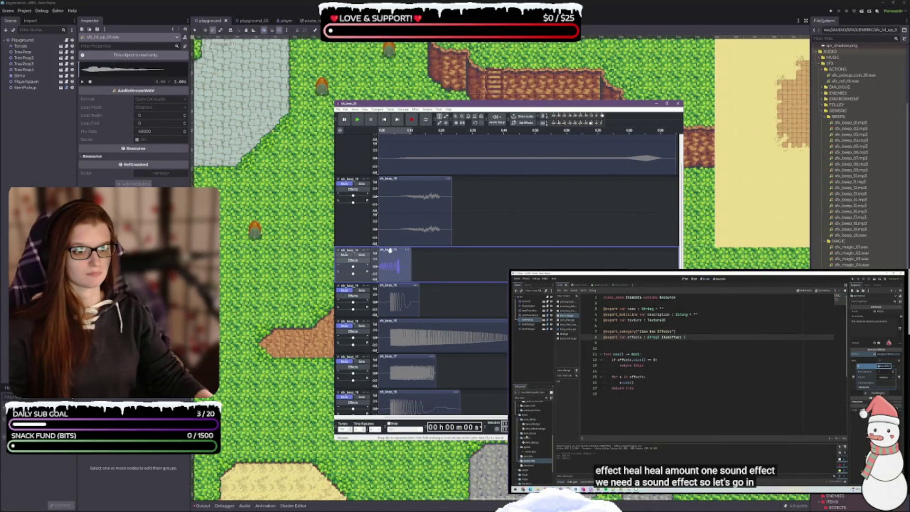
{"action": "left_click", "coordinate": [356, 120]}
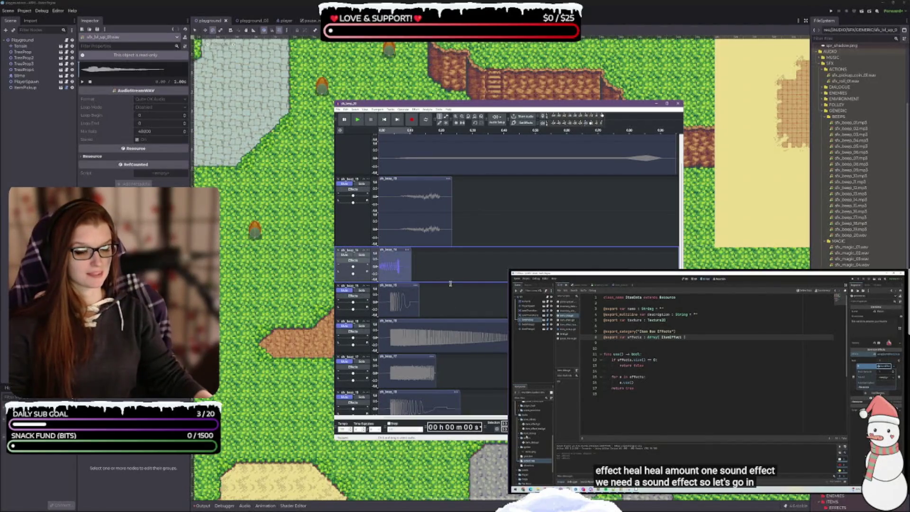
{"action": "scroll", "coordinate": [375, 249], "scroll_direction": "down", "scroll_amount": 1}
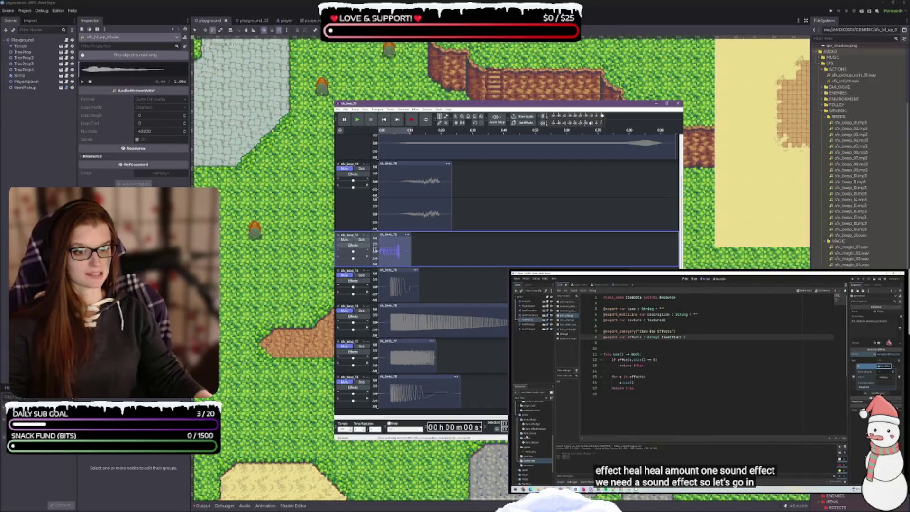
- Play beep_15, including a part selected from its start, then play beep_16
{"action": "left_click", "coordinate": [444, 290]}
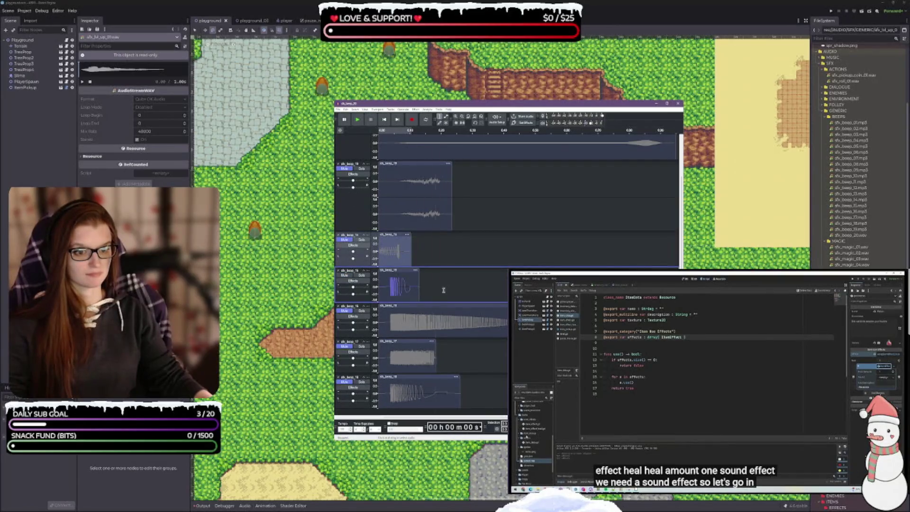
{"action": "left_click", "coordinate": [358, 119]}
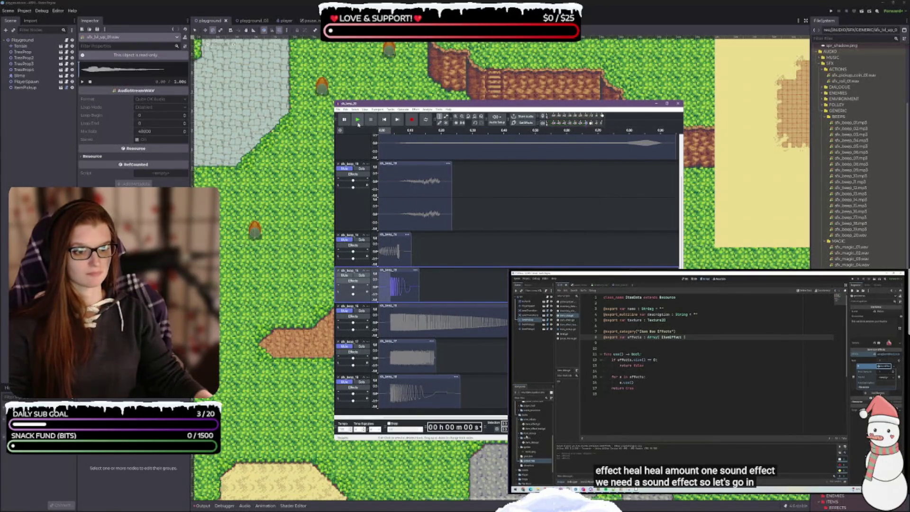
{"action": "left_click", "coordinate": [443, 290]}
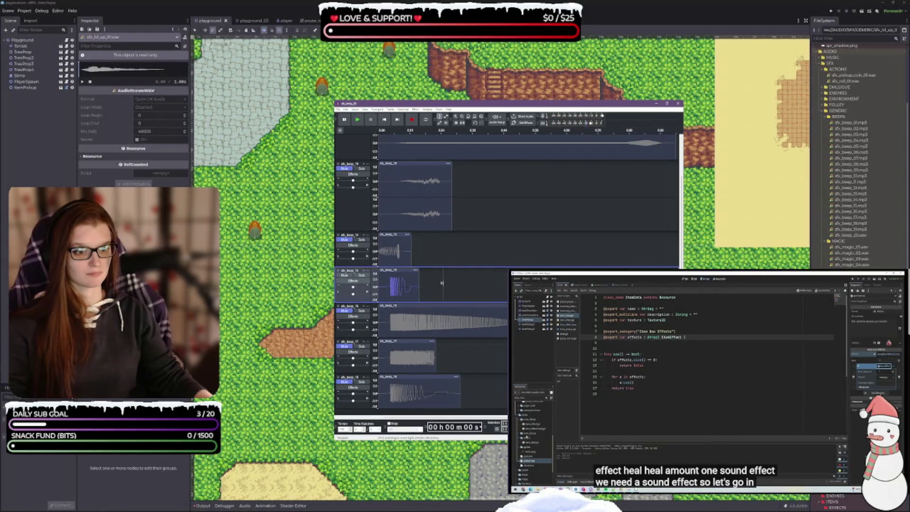
{"action": "key", "text": "shift+Home"}
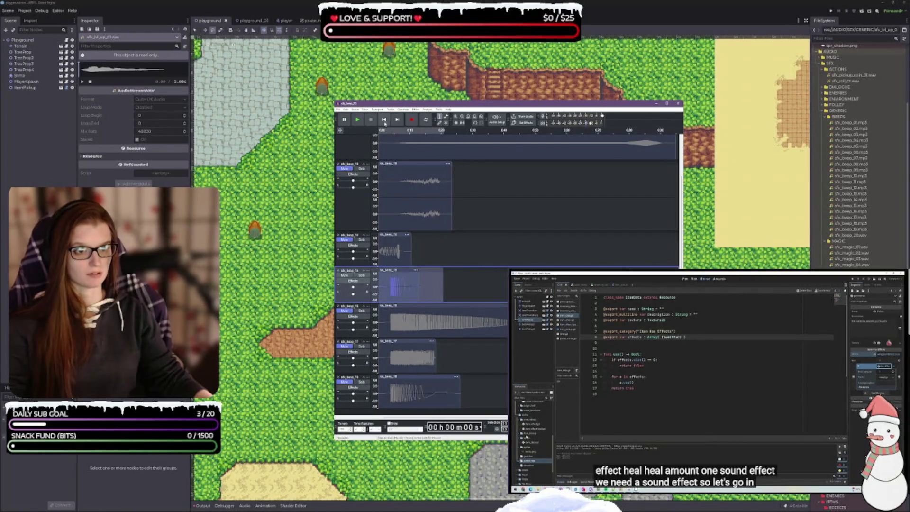
{"action": "left_click", "coordinate": [357, 120]}
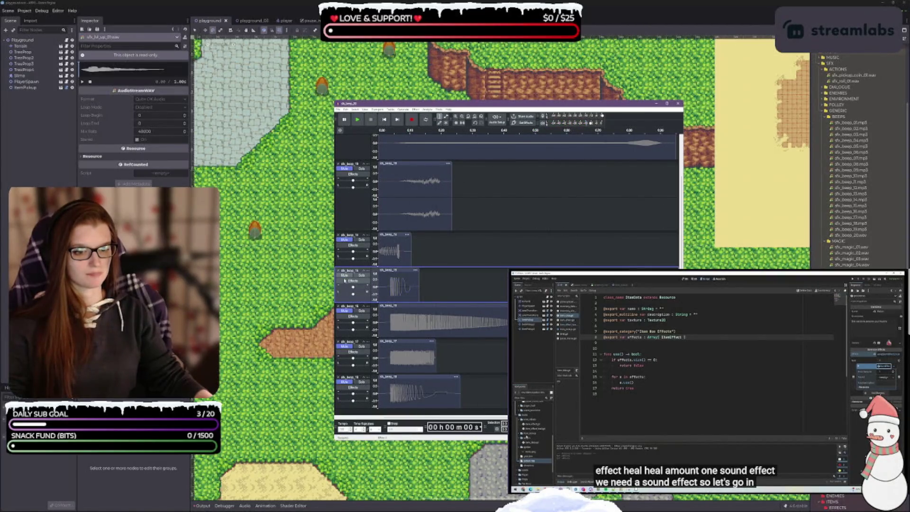
{"action": "left_click", "coordinate": [345, 312]}
{"action": "left_click", "coordinate": [357, 119]}
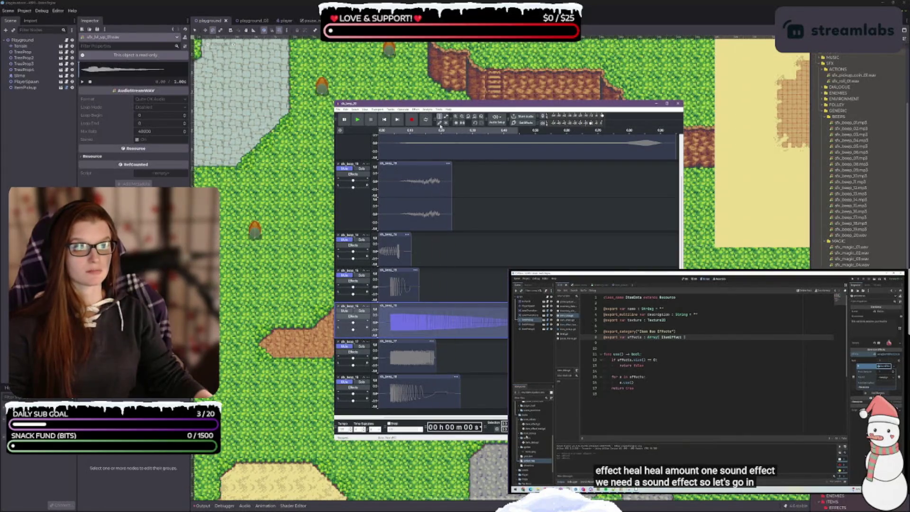
{"action": "left_click", "coordinate": [415, 109]}
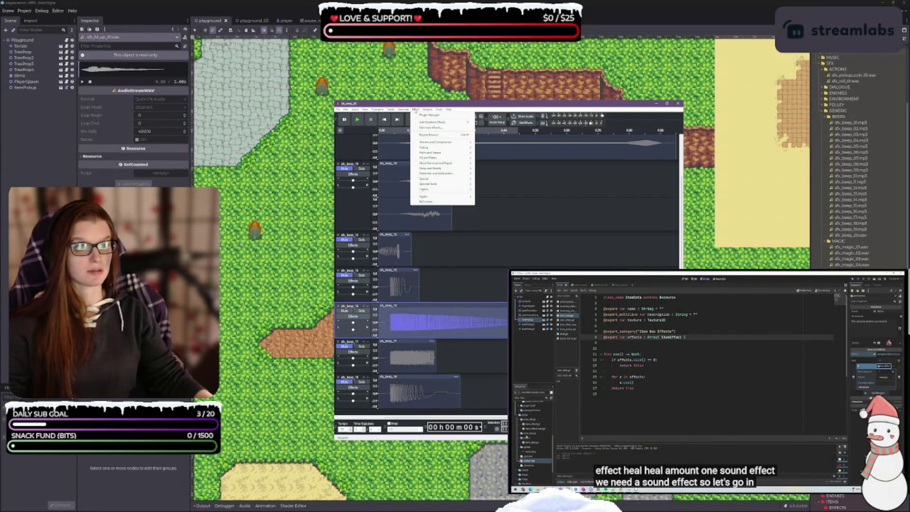
{"action": "left_click", "coordinate": [434, 137]}
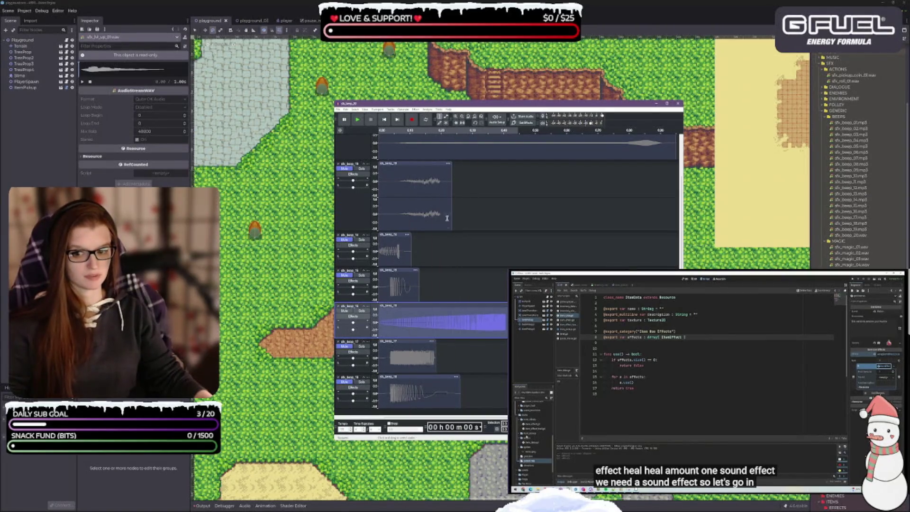
{"action": "left_click", "coordinate": [359, 121]}
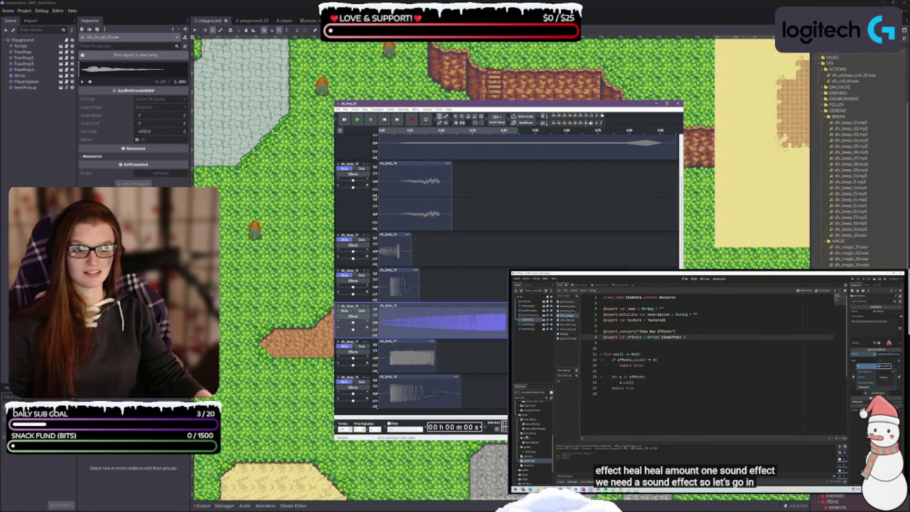
{"action": "left_click", "coordinate": [357, 120]}
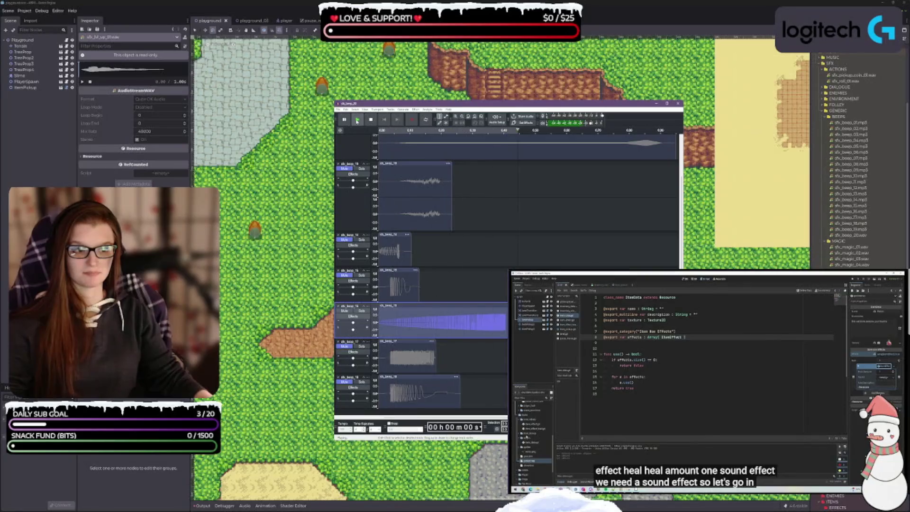
{"action": "left_click", "coordinate": [357, 120]}
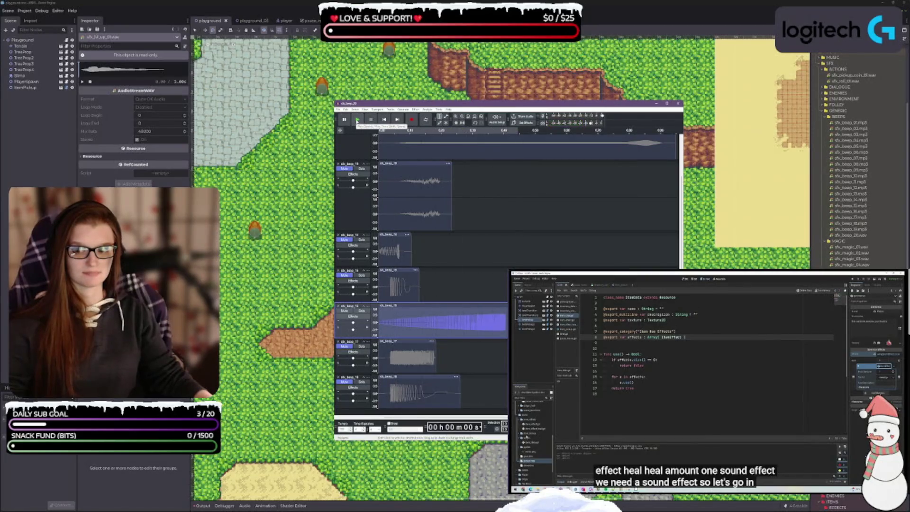
{"action": "left_click", "coordinate": [357, 120]}
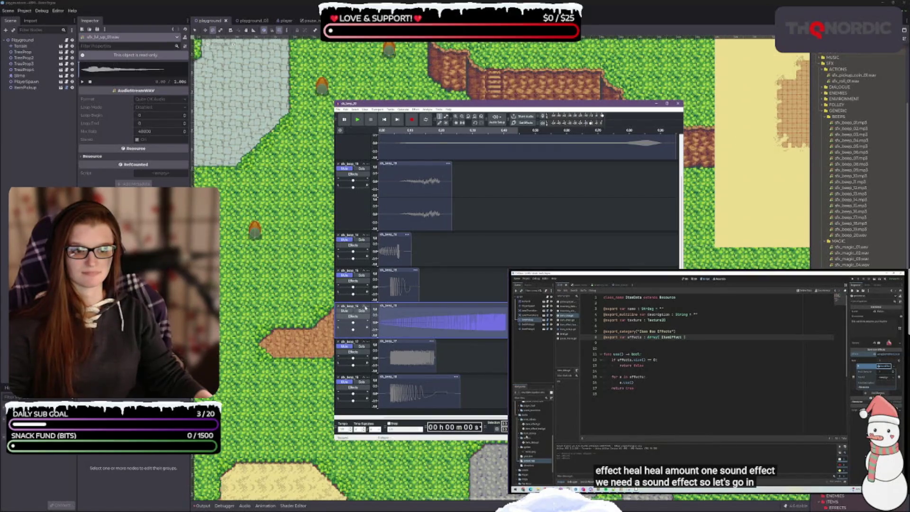
- Collapse and re-expand the sfx_beep_16 track and check its track and clip context menus
{"action": "left_click", "coordinate": [364, 307]}
{"action": "left_click", "coordinate": [364, 330]}
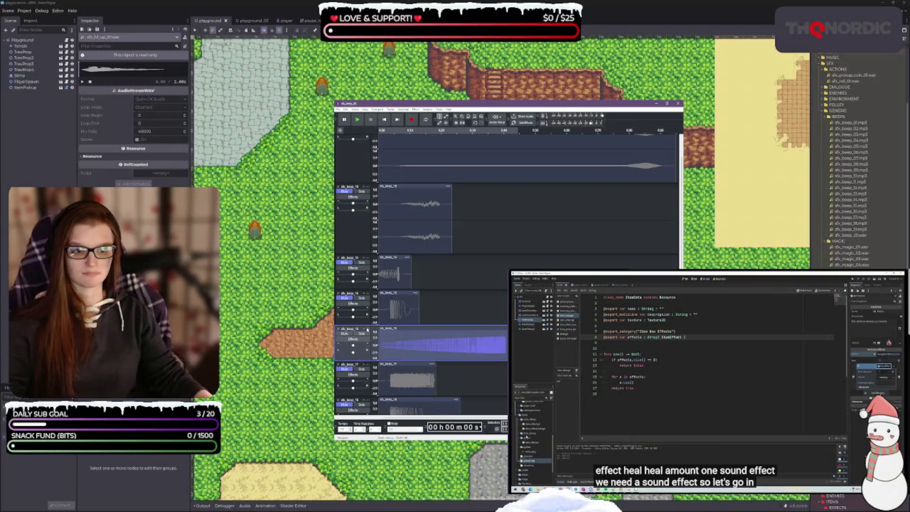
{"action": "right_click", "coordinate": [367, 329]}
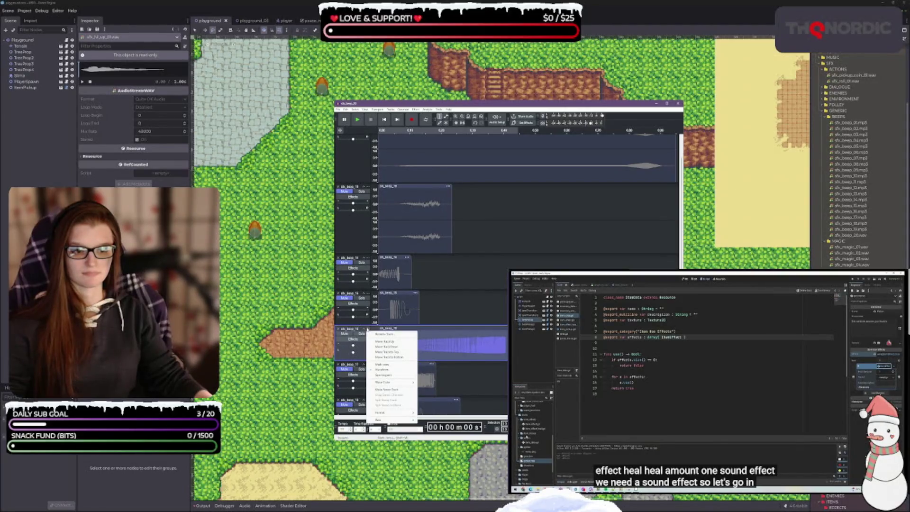
{"action": "left_click", "coordinate": [346, 329]}
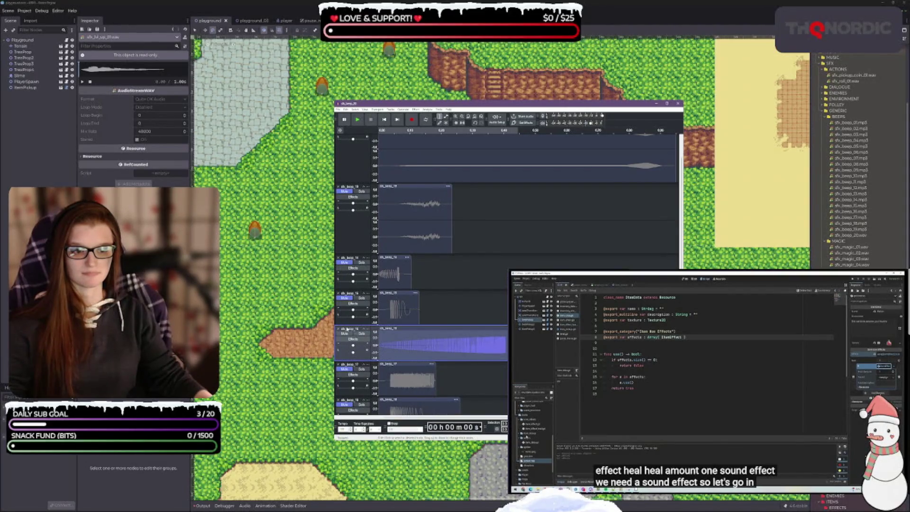
{"action": "right_click", "coordinate": [467, 334]}
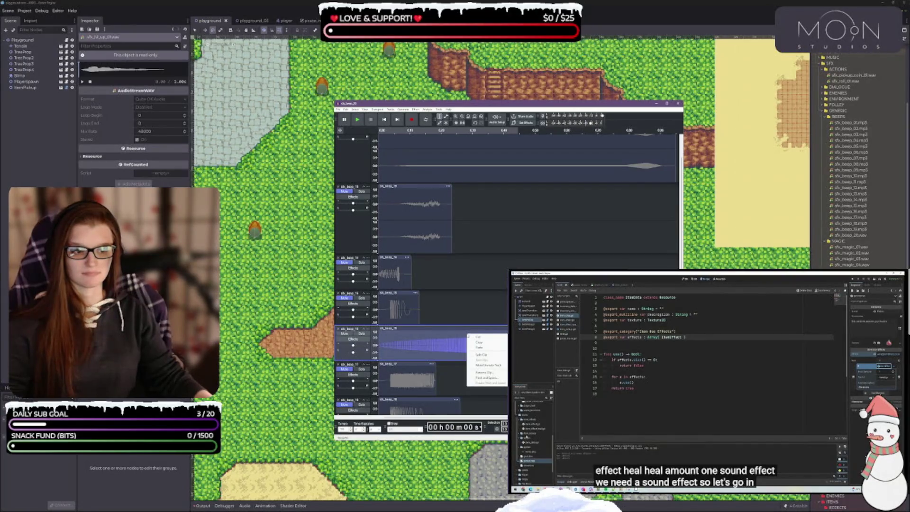
{"action": "left_click", "coordinate": [348, 328]}
- Replay the sfx_beep_16 sound and bring up the File menu
{"action": "left_click", "coordinate": [348, 328]}
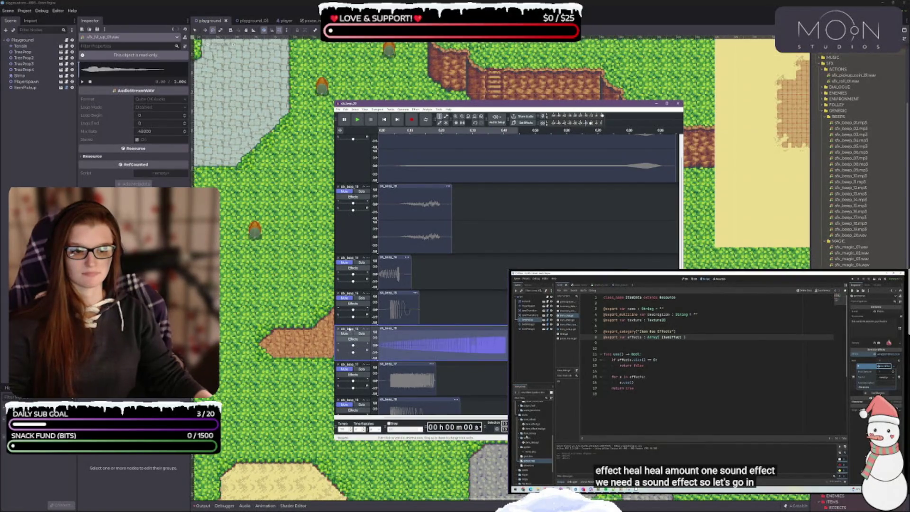
{"action": "left_click", "coordinate": [360, 122]}
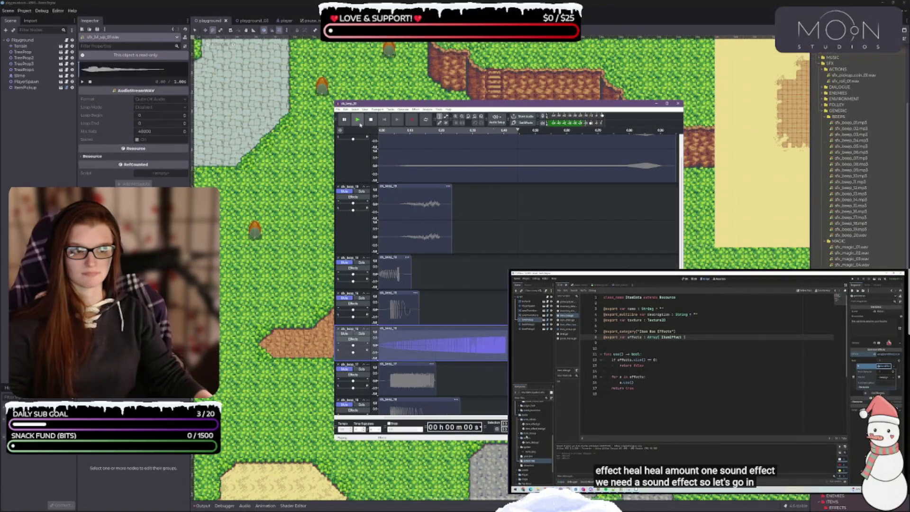
{"action": "left_click", "coordinate": [338, 110]}
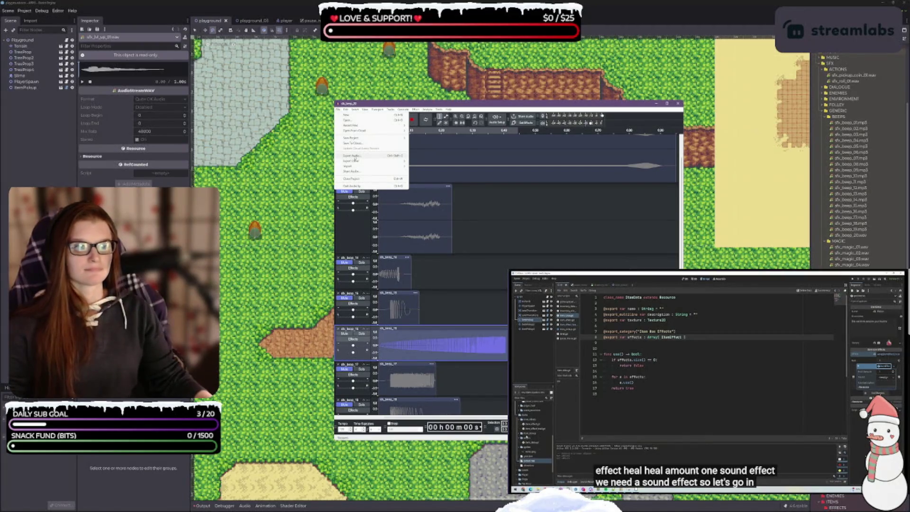
- Open the Export Audio dialog, check the beep's file name and format, then close it
{"action": "mouse_move", "coordinate": [346, 112]}
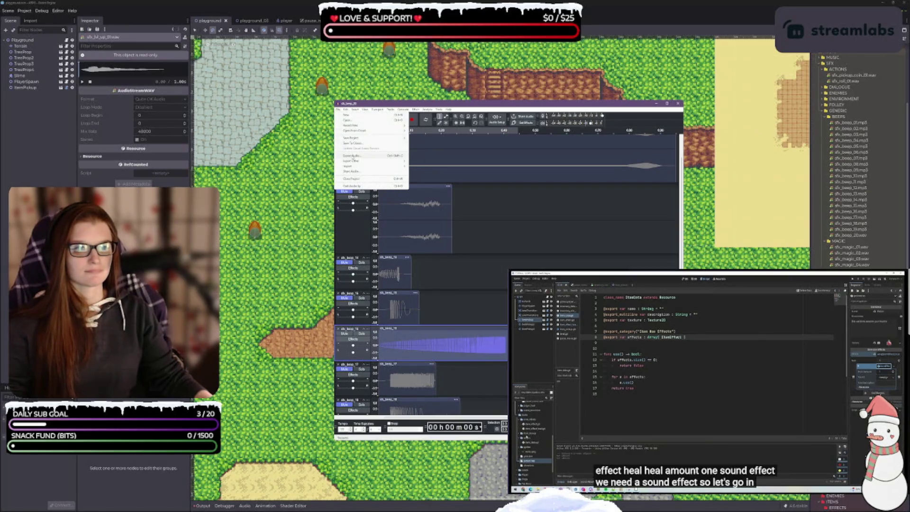
{"action": "key", "text": "ctrl+shift+e"}
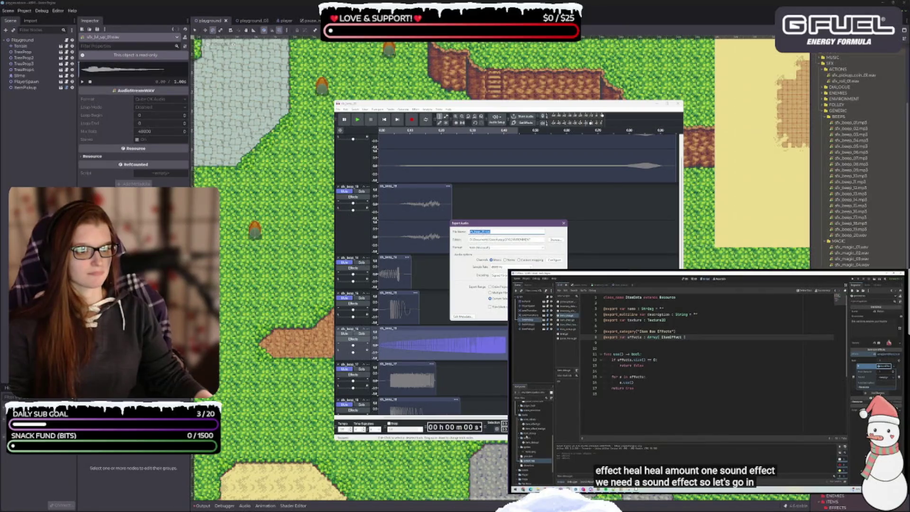
{"action": "left_click", "coordinate": [488, 232]}
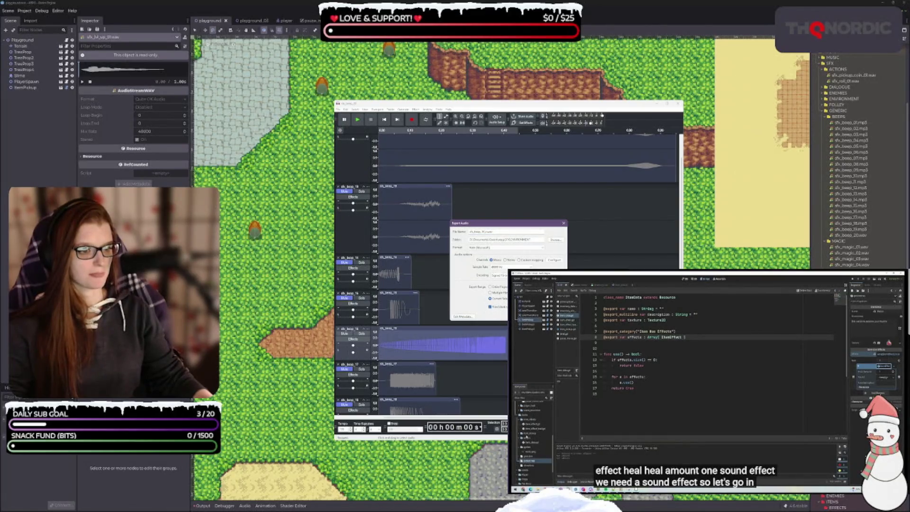
{"action": "key", "text": "Return"}
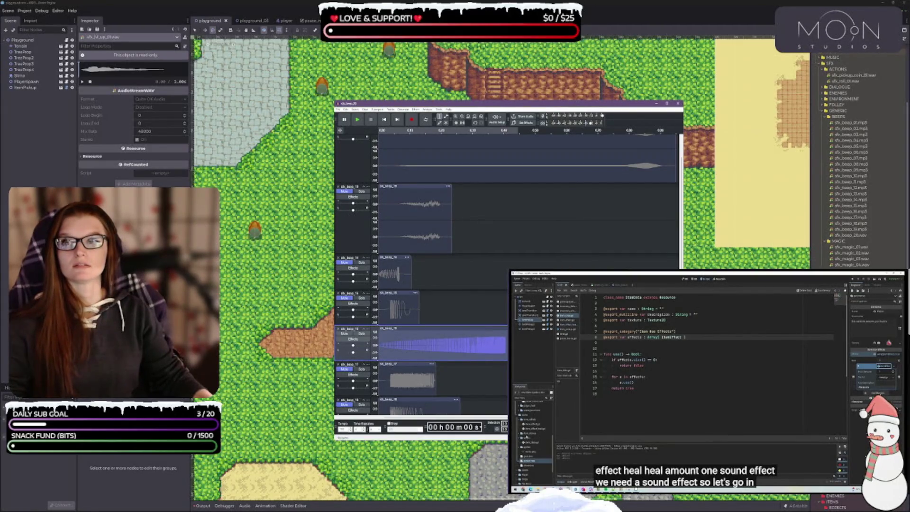
{"action": "key", "text": "alt+Tab"}
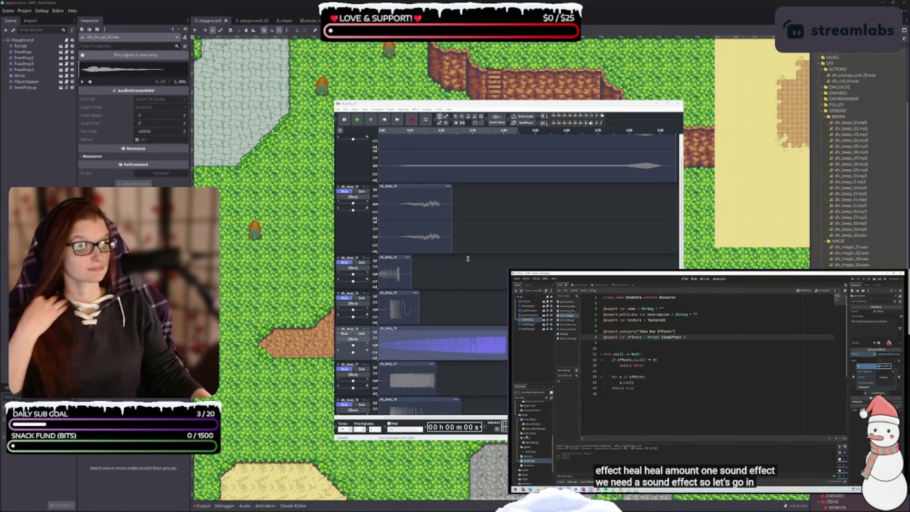
{"action": "left_click", "coordinate": [338, 109]}
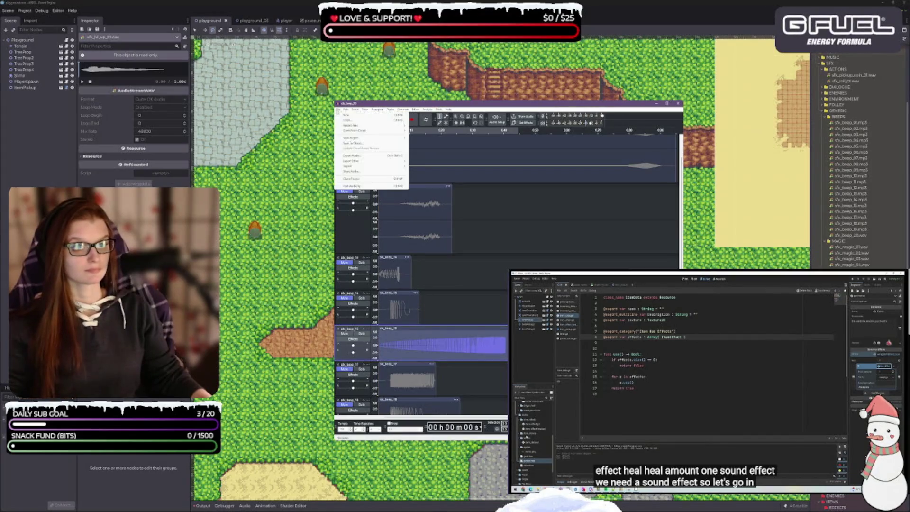
{"action": "left_click", "coordinate": [358, 156]}
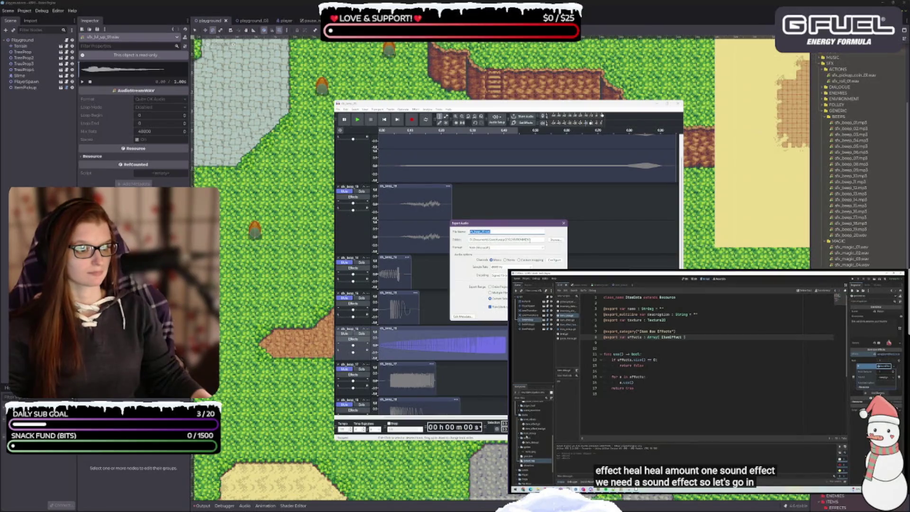
{"action": "key", "text": "Return"}
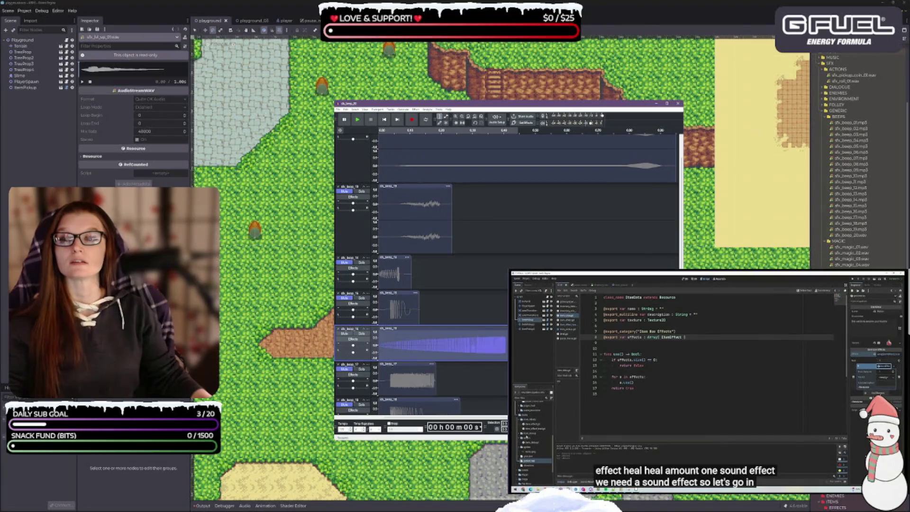
{"action": "key", "text": "alt+Tab"}
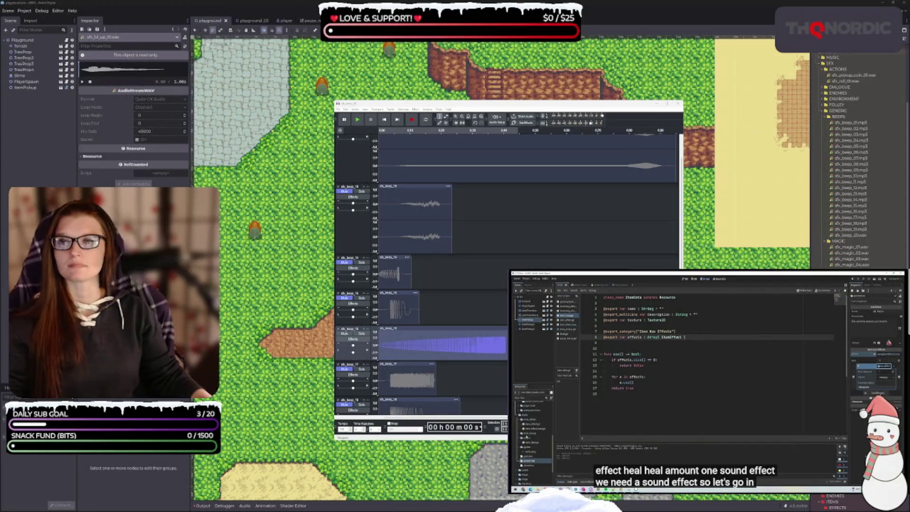
- Reopen Export Audio, close the Media Player preview and scroll back to the beep tracks
{"action": "left_click", "coordinate": [338, 108]}
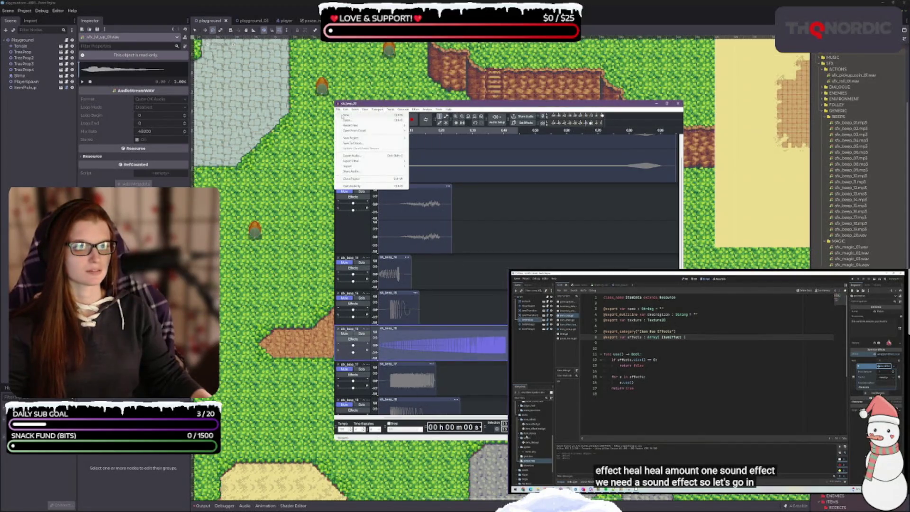
{"action": "left_click", "coordinate": [379, 148]}
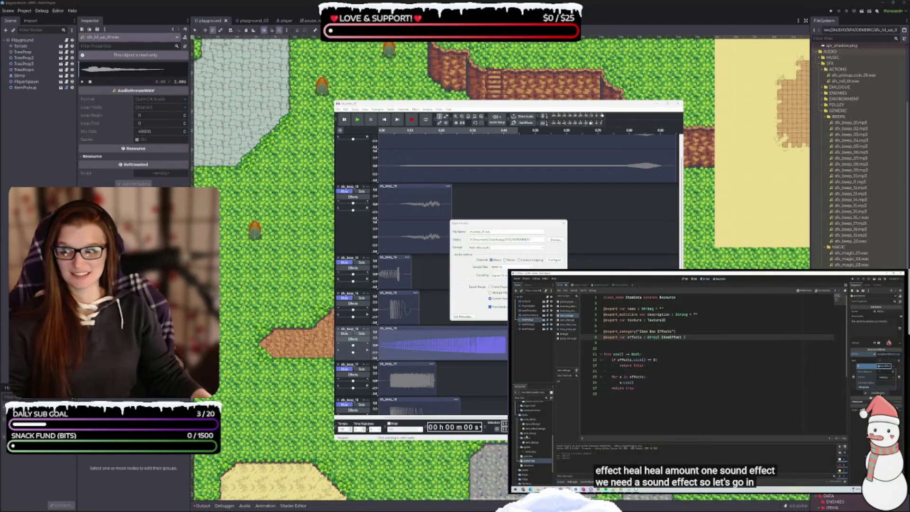
{"action": "left_click", "coordinate": [549, 121]}
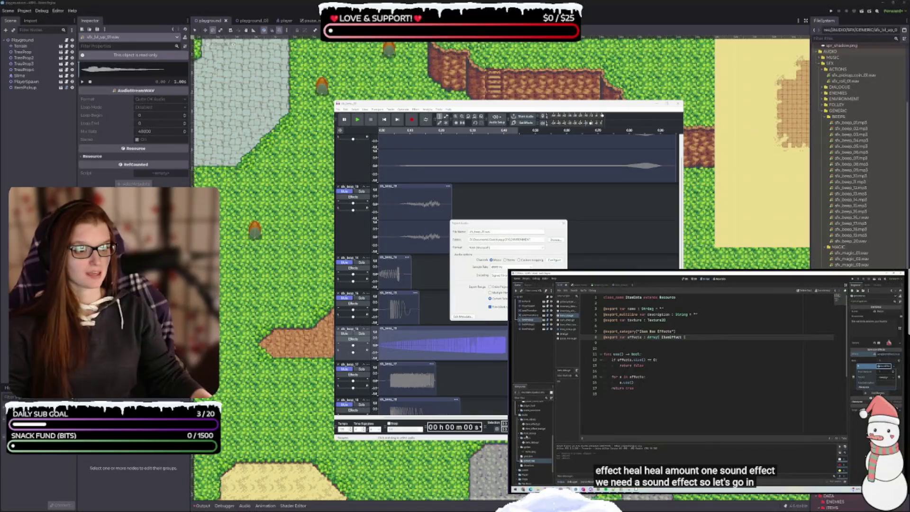
{"action": "scroll", "coordinate": [366, 355], "scroll_direction": "down", "scroll_amount": 1}
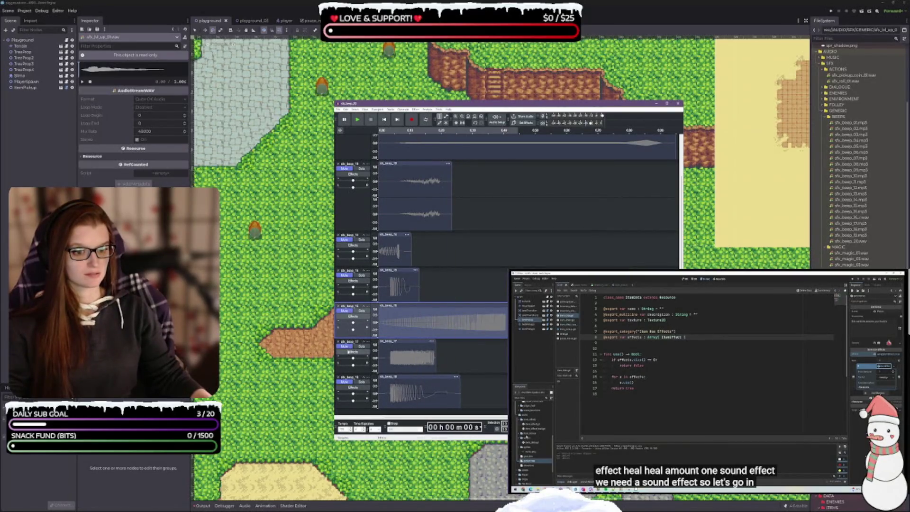
- Select and play parts of sfx_beep_17 and the whole sfx_beep_18 clip
{"action": "left_click", "coordinate": [359, 353]}
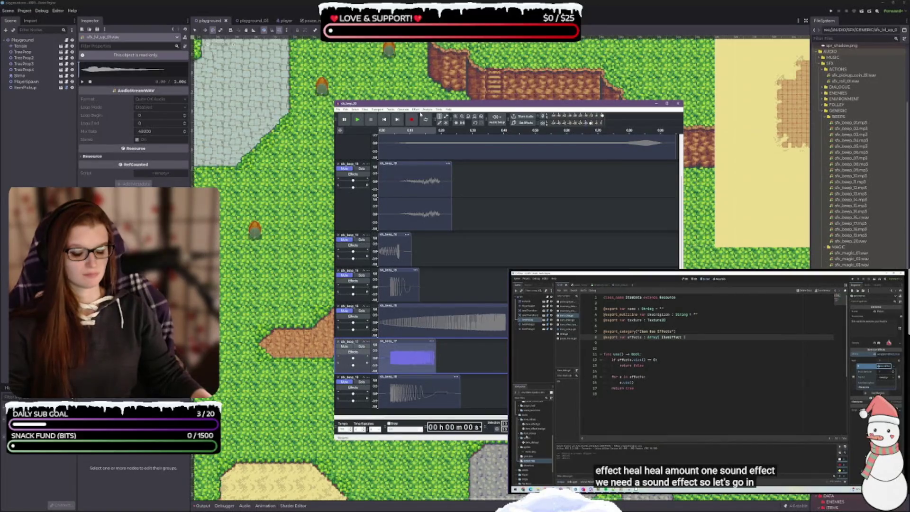
{"action": "left_click_drag", "start_coordinate": [380, 355], "coordinate": [423, 355]}
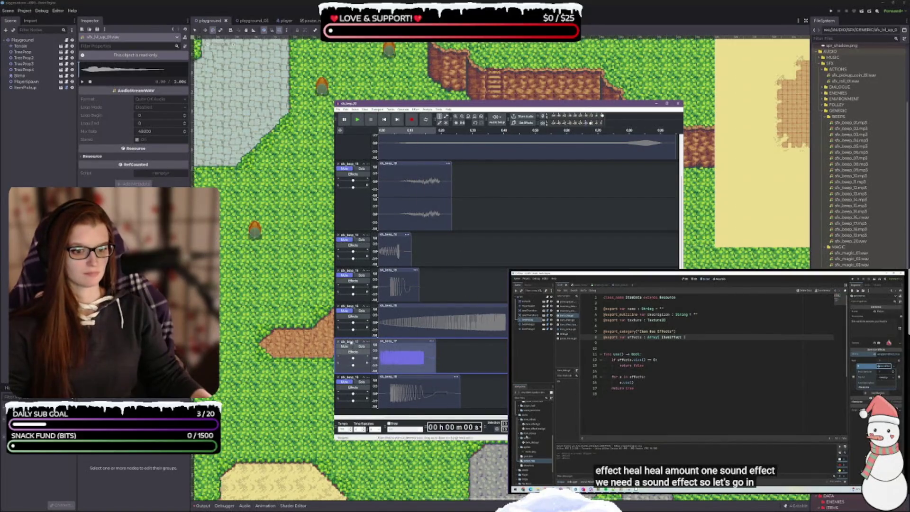
{"action": "left_click", "coordinate": [358, 120]}
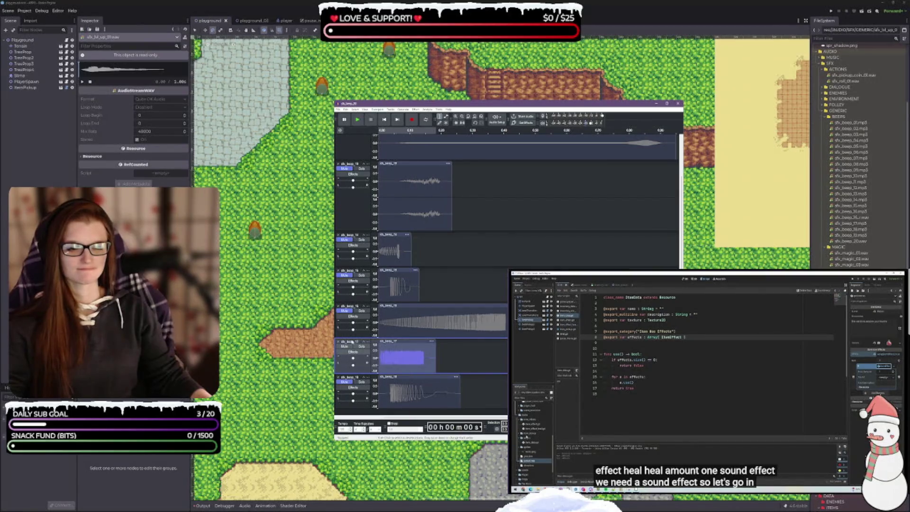
{"action": "left_click", "coordinate": [345, 381]}
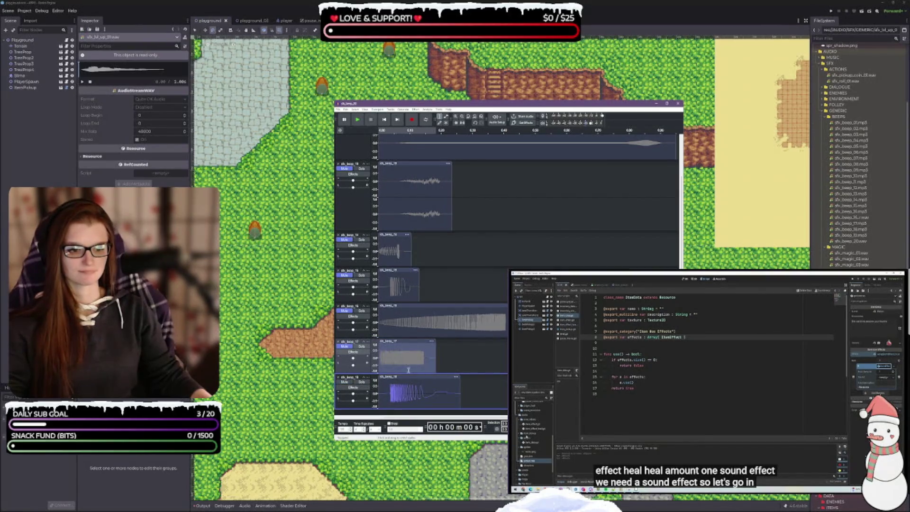
{"action": "left_click_drag", "start_coordinate": [384, 389], "coordinate": [421, 386]}
{"action": "left_click", "coordinate": [440, 379]}
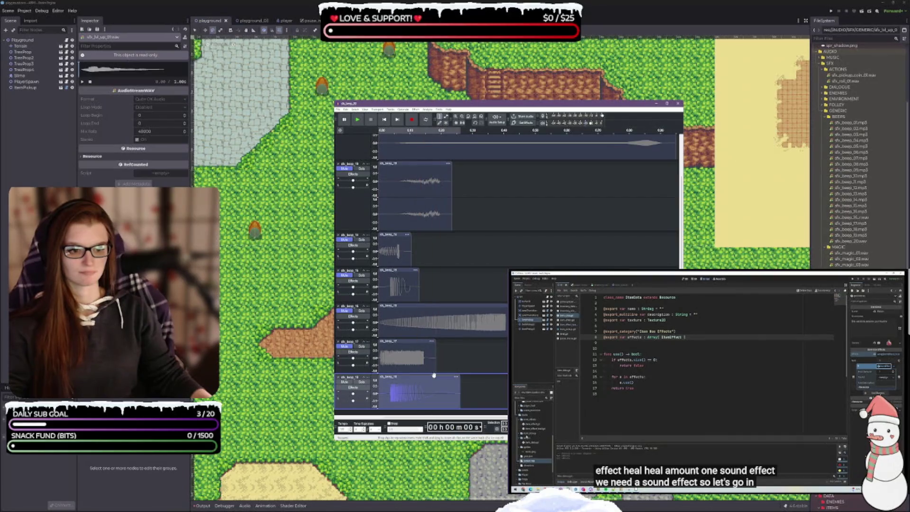
{"action": "left_click", "coordinate": [357, 120]}
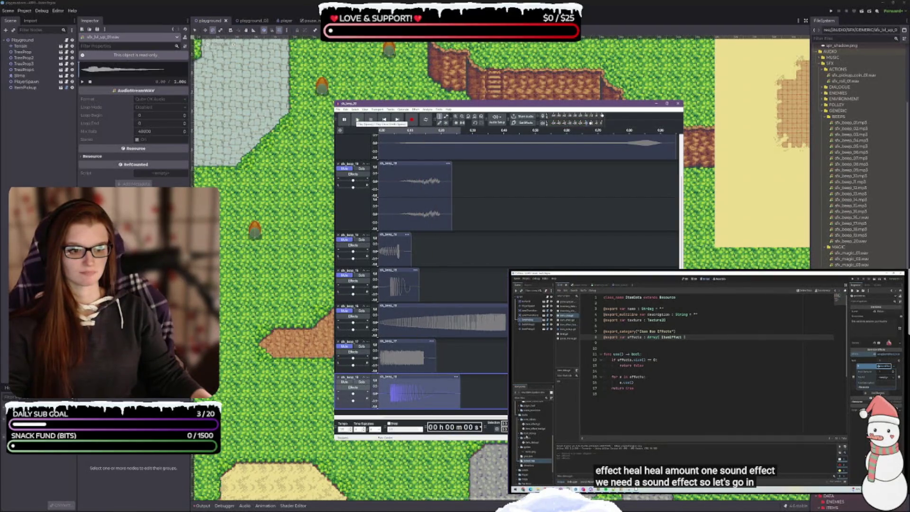
{"action": "left_click", "coordinate": [357, 119]}
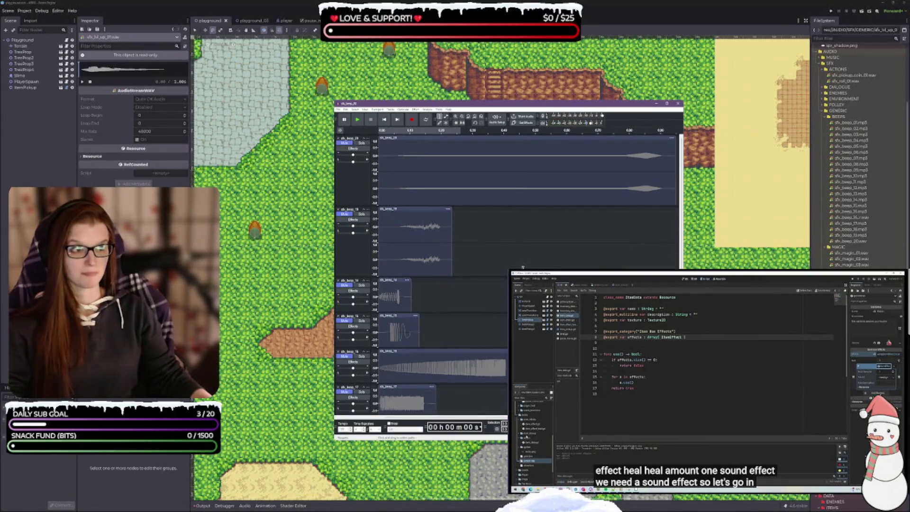
- Select sfx_beep_19 down through the lower tracks and delete their audio
{"action": "left_click", "coordinate": [360, 185]}
{"action": "left_click", "coordinate": [360, 186]}
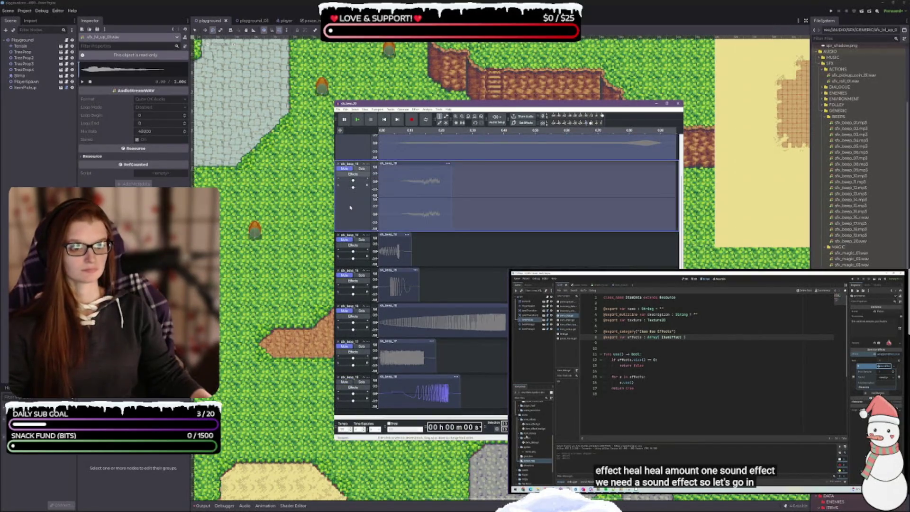
{"action": "left_click", "coordinate": [364, 280], "text": "shift"}
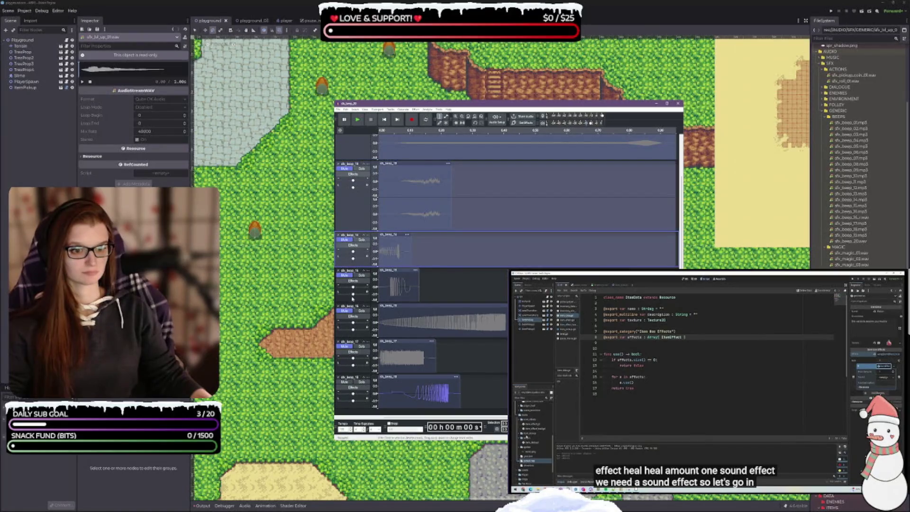
{"action": "left_click", "coordinate": [356, 334], "text": "shift"}
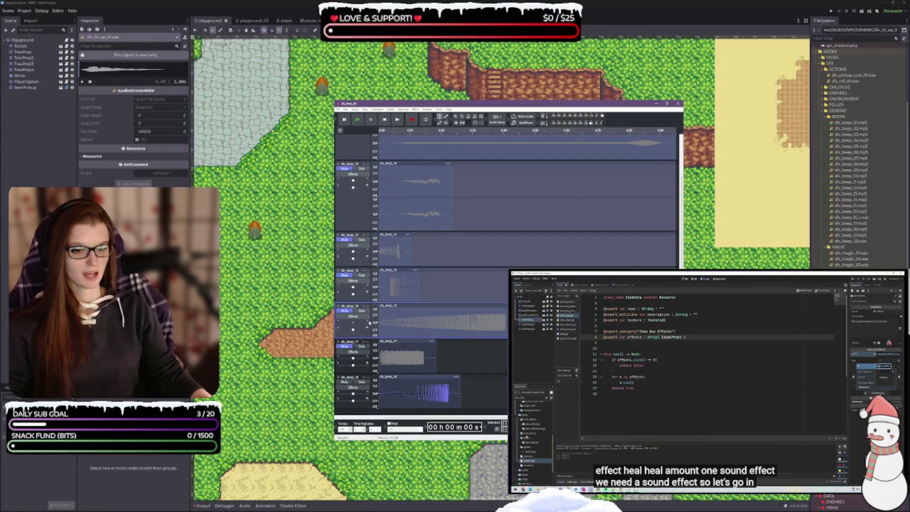
{"action": "left_click", "coordinate": [361, 372], "text": "shift"}
{"action": "left_click", "coordinate": [363, 406], "text": "shift"}
{"action": "key", "text": "Delete"}
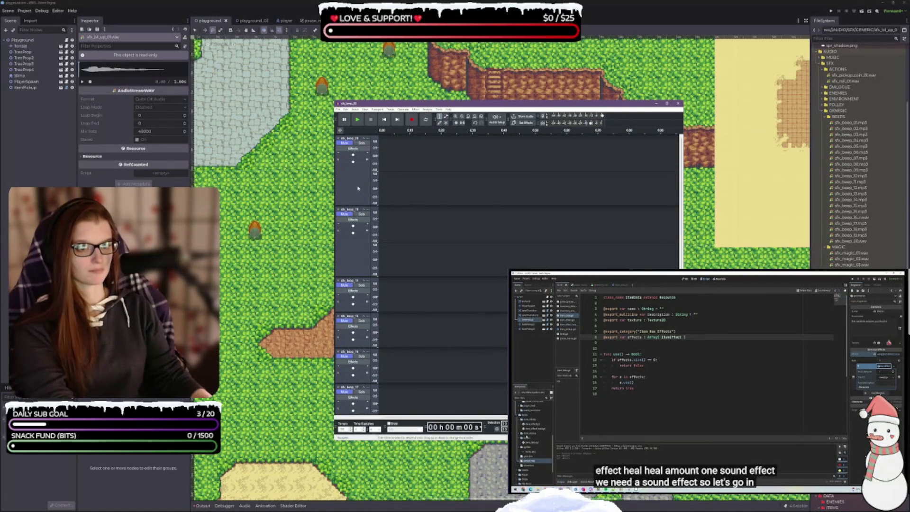
- Close every track, then drag the next beep .wav files into Audacity
{"action": "left_click", "coordinate": [338, 138]}
{"action": "left_click", "coordinate": [337, 138]}
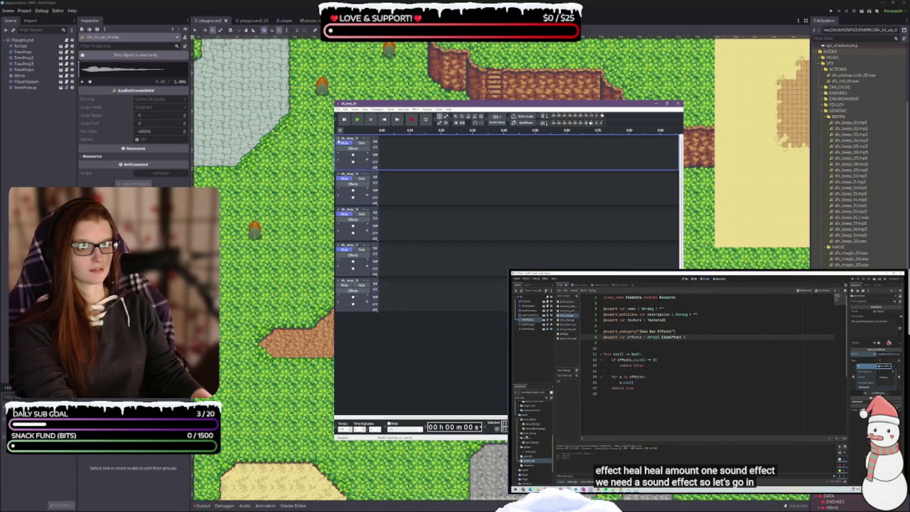
{"action": "left_click", "coordinate": [338, 138]}
{"action": "left_click", "coordinate": [338, 138]}
{"action": "left_click", "coordinate": [338, 137]}
{"action": "left_click", "coordinate": [337, 138]}
{"action": "left_click", "coordinate": [338, 137]}
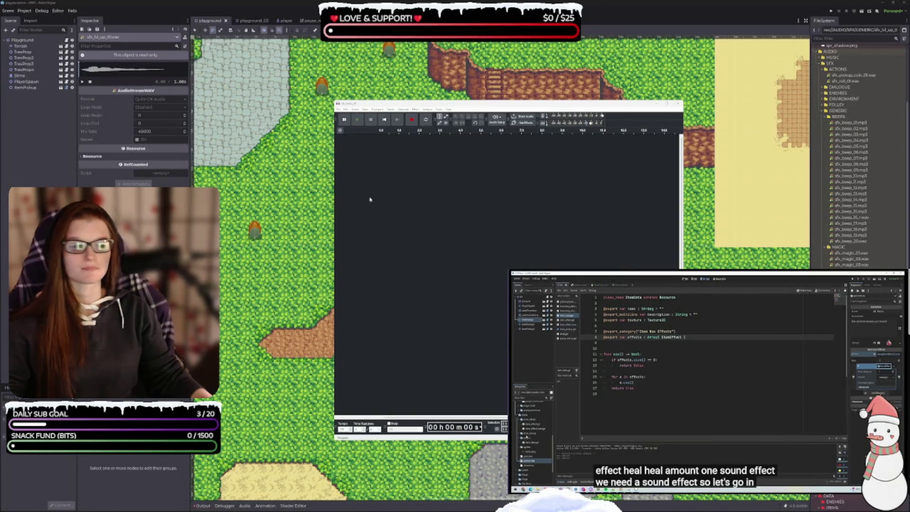
{"action": "left_click_drag", "start_coordinate": [370, 197], "coordinate": [417, 180]}
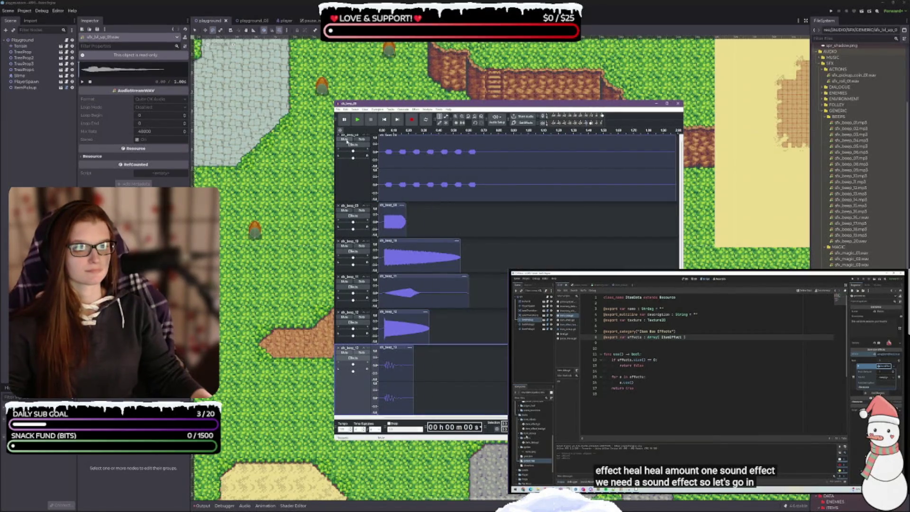
- Mute all six tracks, then unmute the first track and play it alone
{"action": "left_click", "coordinate": [344, 139]}
{"action": "left_click", "coordinate": [344, 214]}
{"action": "left_click", "coordinate": [344, 250]}
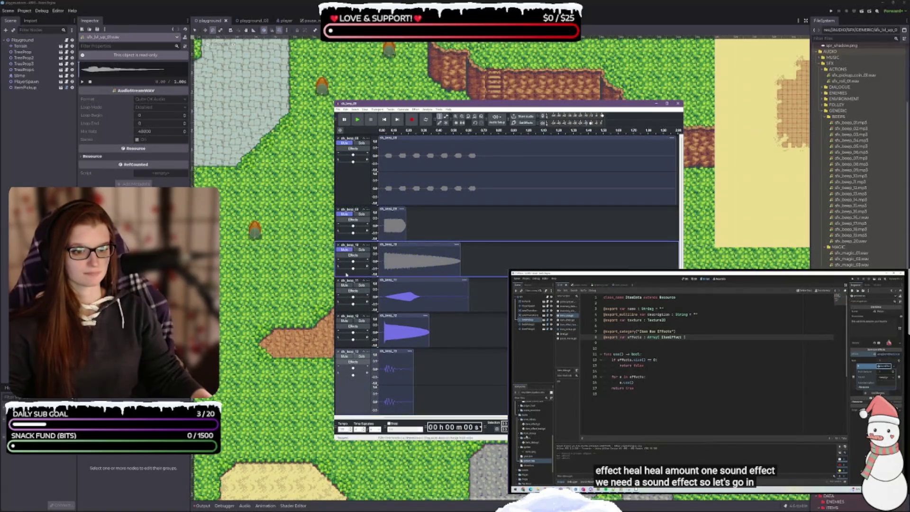
{"action": "left_click", "coordinate": [343, 285]}
{"action": "left_click", "coordinate": [344, 320]}
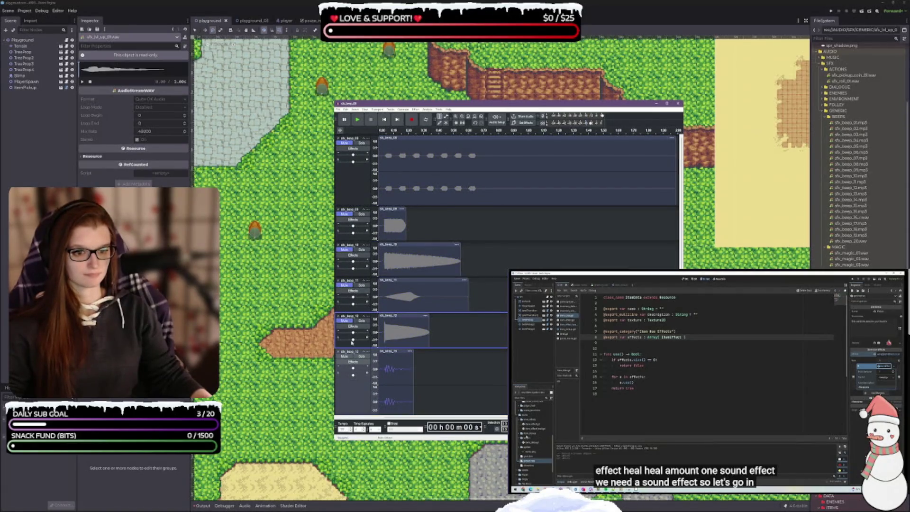
{"action": "left_click", "coordinate": [344, 356]}
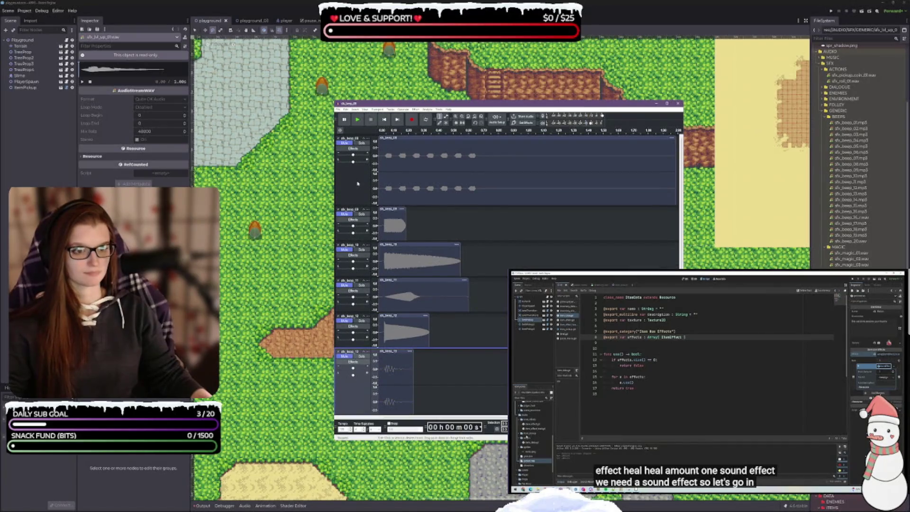
{"action": "left_click", "coordinate": [345, 143]}
{"action": "left_click", "coordinate": [357, 119]}
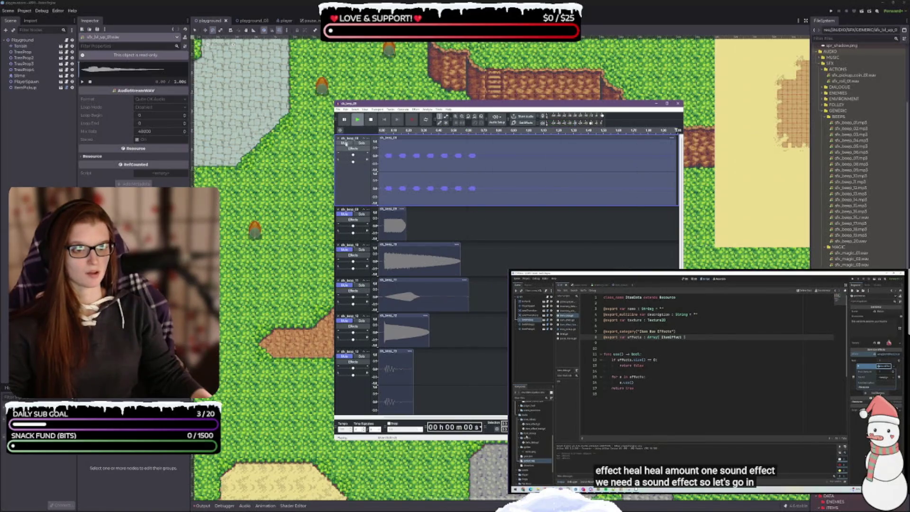
- Remove the first track, play the new first track, then audition the second track
{"action": "left_click", "coordinate": [338, 137]}
{"action": "left_click", "coordinate": [360, 157]}
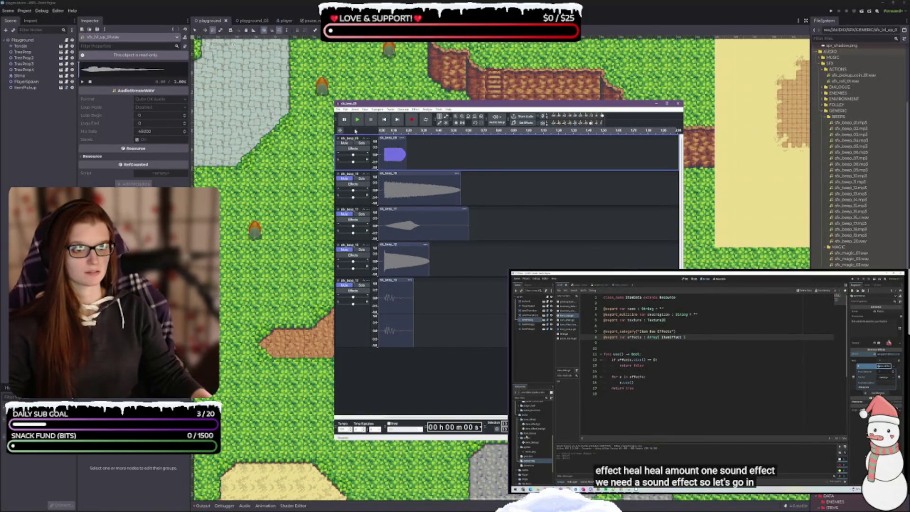
{"action": "left_click", "coordinate": [357, 119]}
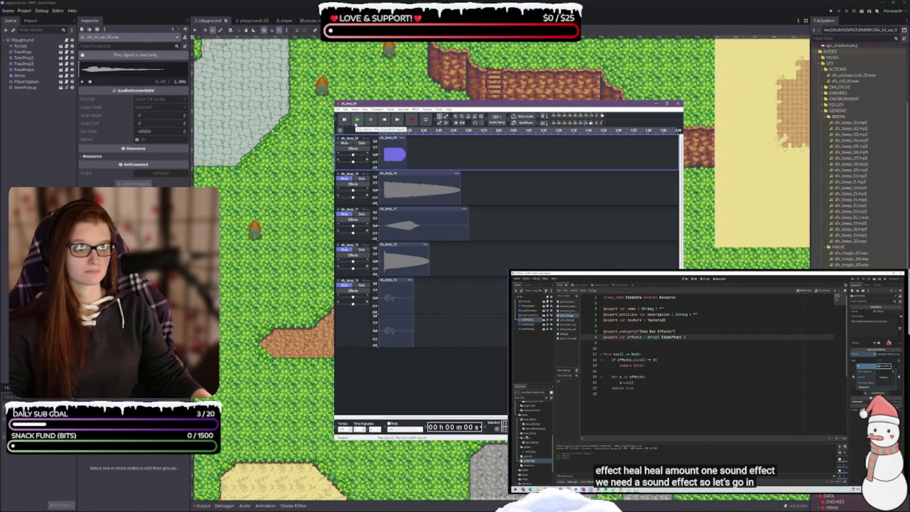
{"action": "left_click", "coordinate": [341, 144]}
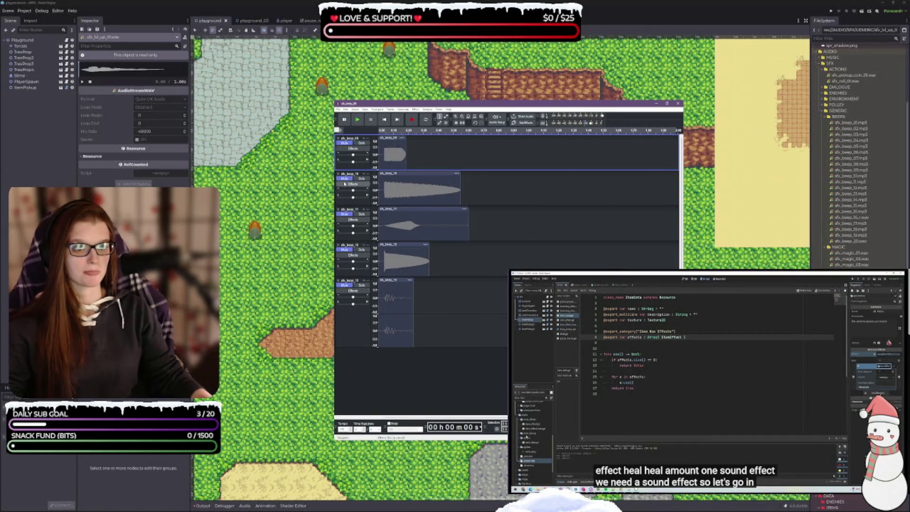
{"action": "left_click", "coordinate": [345, 184]}
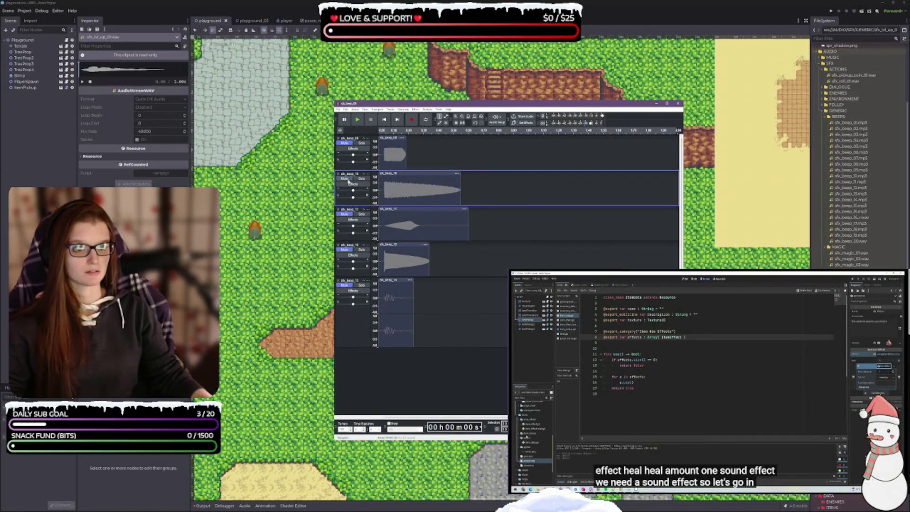
{"action": "left_click", "coordinate": [348, 181]}
{"action": "left_click", "coordinate": [357, 120]}
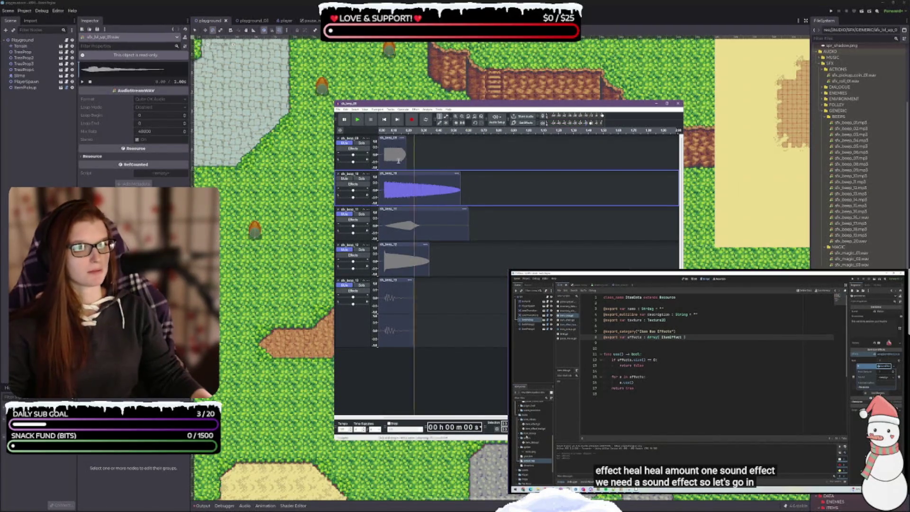
- Reverse the second track's beep, play it, then mute that track
{"action": "key", "text": "ctrl+shift+e"}
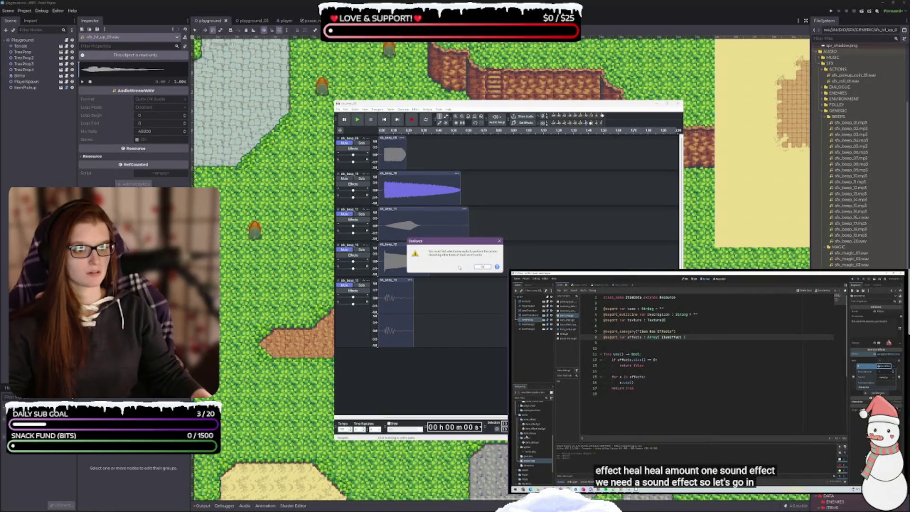
{"action": "left_click", "coordinate": [483, 266]}
{"action": "left_click", "coordinate": [433, 174]}
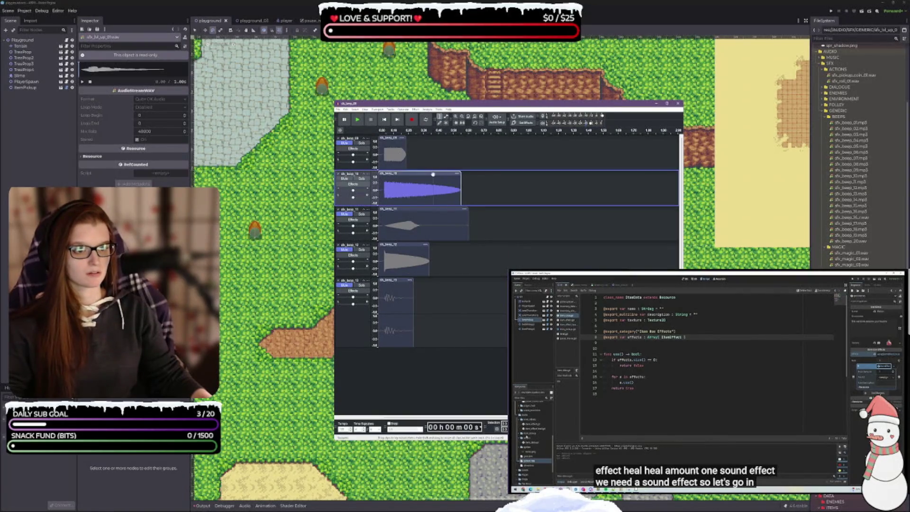
{"action": "key", "text": "ctrl+shift+e"}
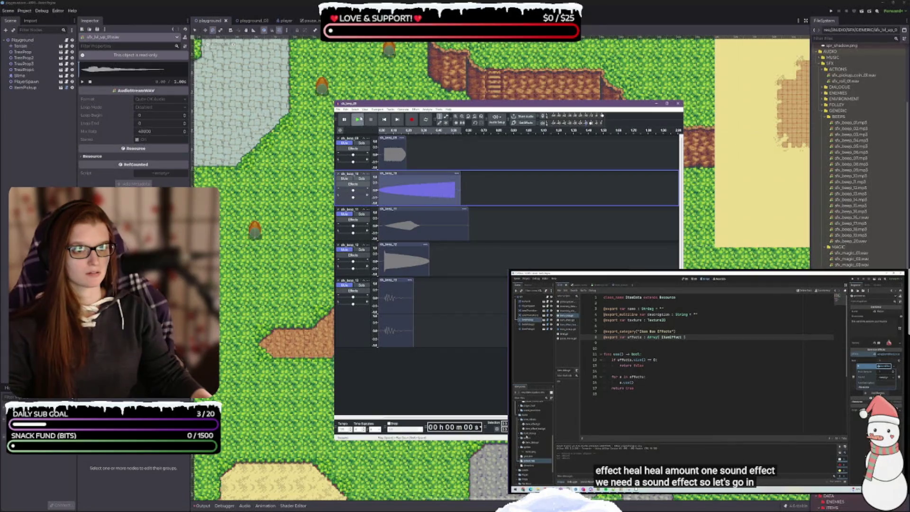
{"action": "left_click", "coordinate": [358, 120]}
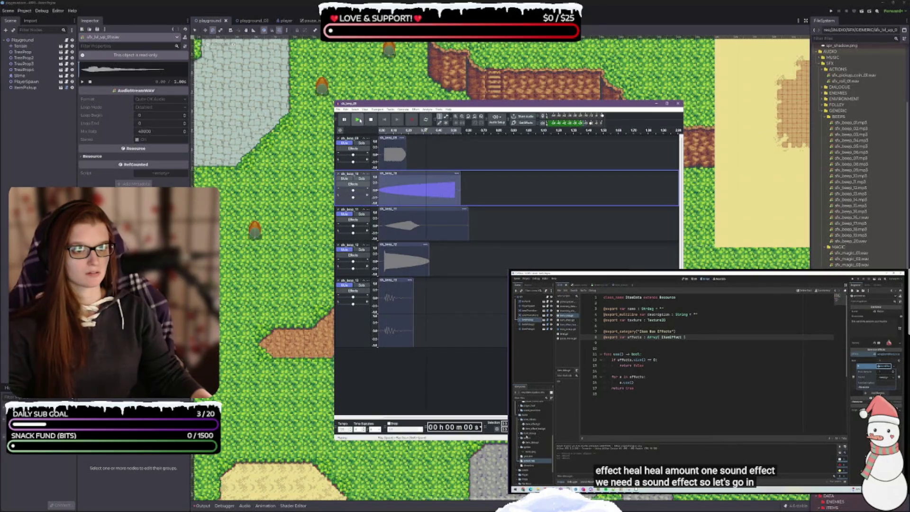
{"action": "left_click", "coordinate": [349, 179]}
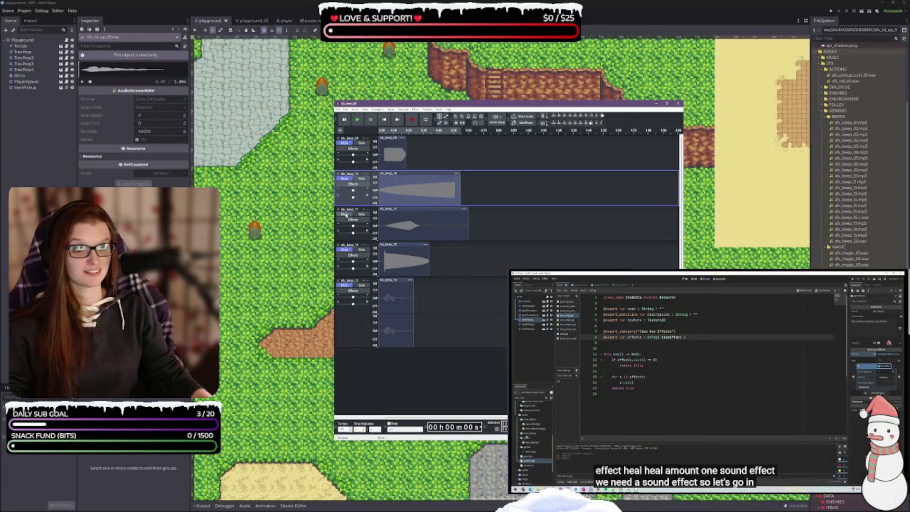
- Audition the third, fourth and fifth tracks' beeps
{"action": "left_click", "coordinate": [392, 226]}
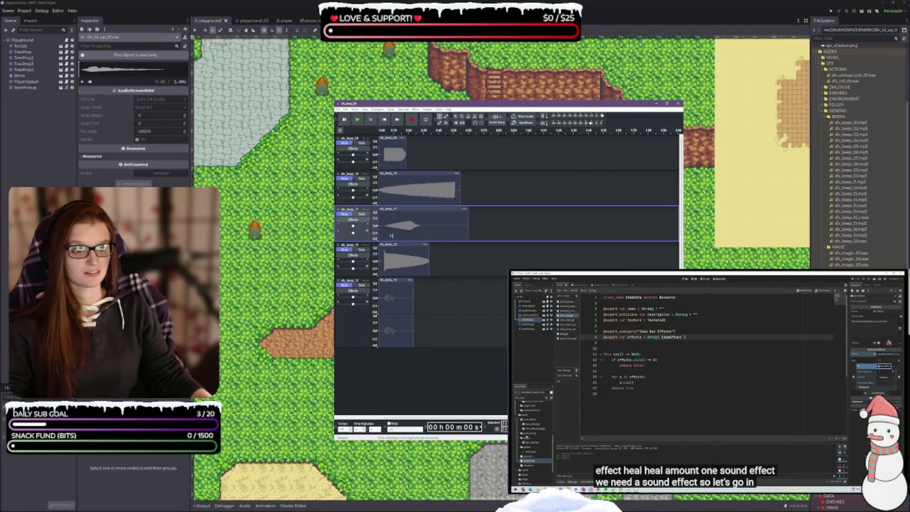
{"action": "left_click", "coordinate": [358, 119]}
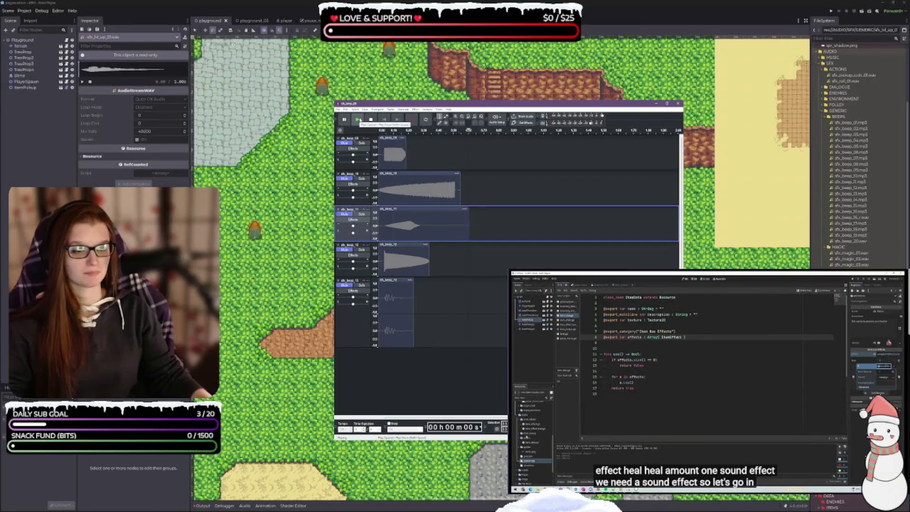
{"action": "left_click", "coordinate": [358, 120]}
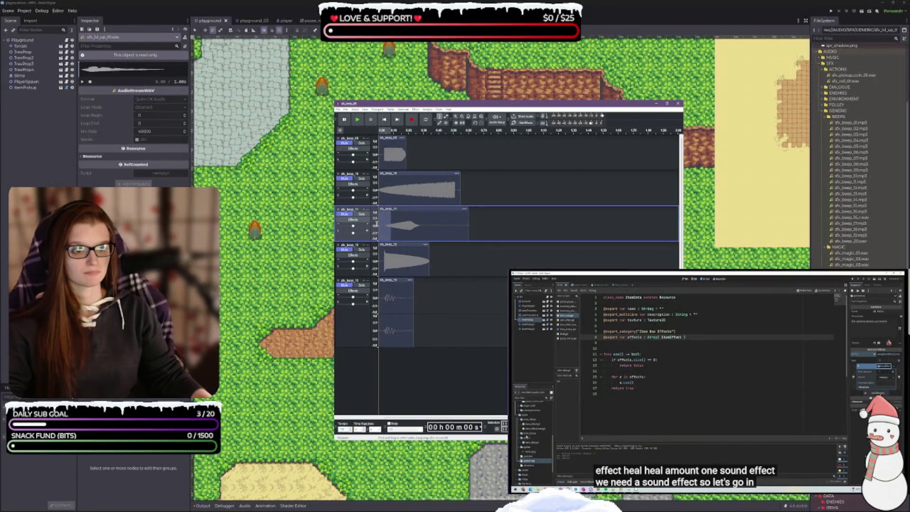
{"action": "left_click", "coordinate": [371, 122]}
{"action": "left_click", "coordinate": [362, 121]}
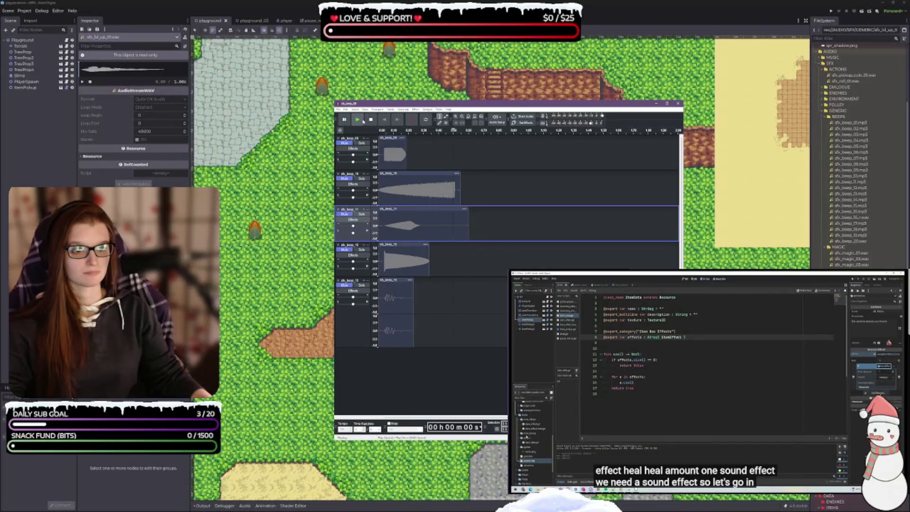
{"action": "left_click", "coordinate": [360, 122]}
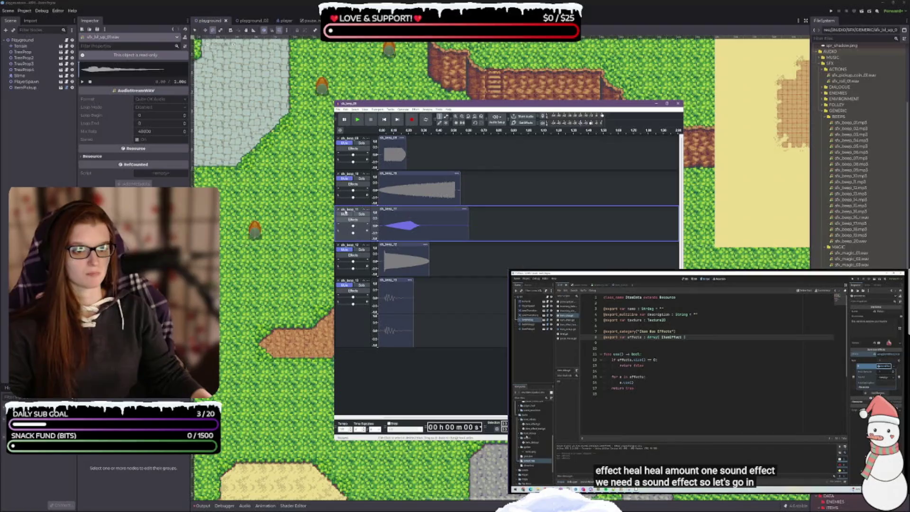
{"action": "left_click", "coordinate": [344, 249]}
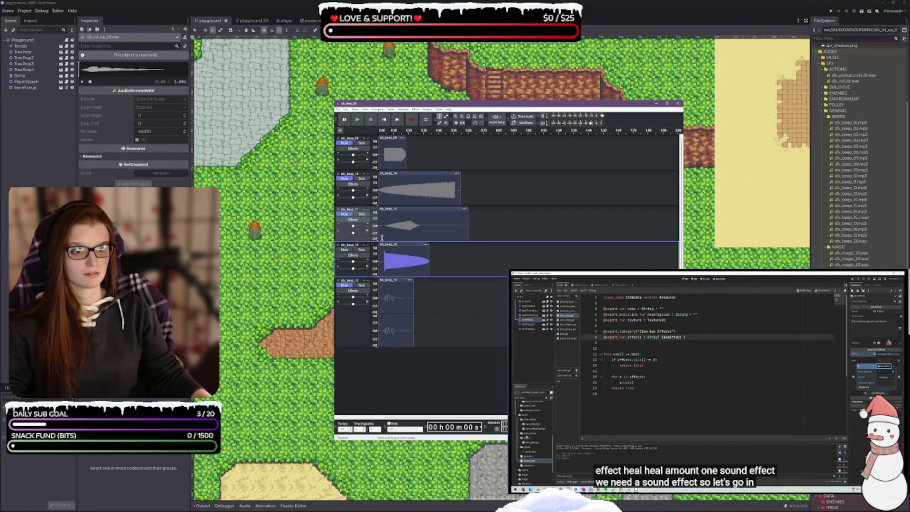
{"action": "left_click", "coordinate": [358, 122]}
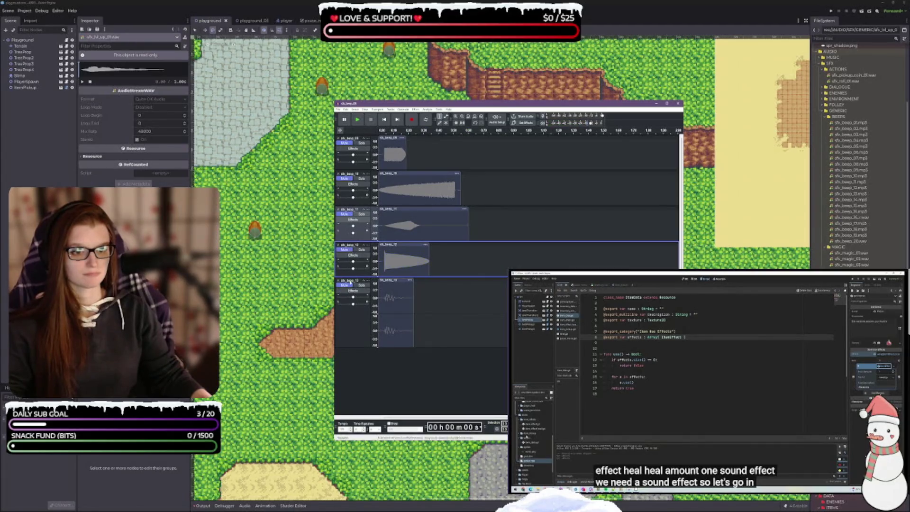
{"action": "left_click", "coordinate": [358, 290]}
{"action": "left_click", "coordinate": [359, 121]}
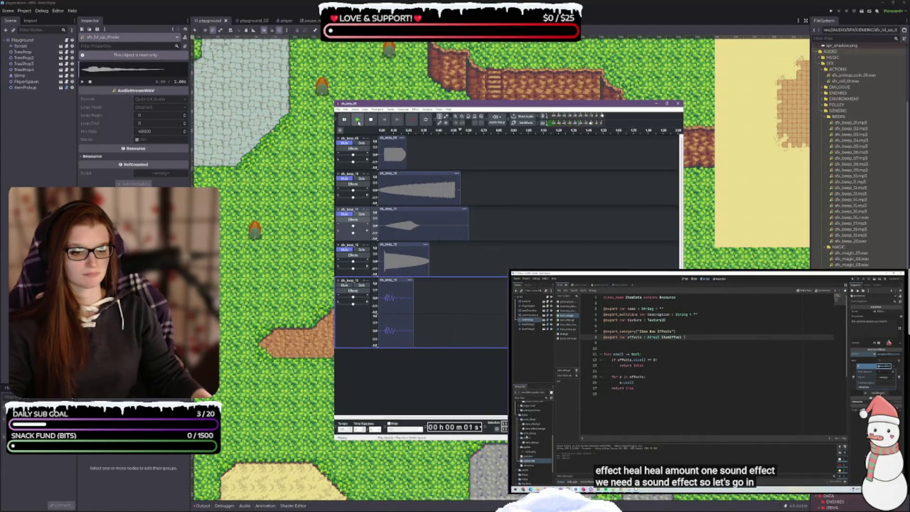
- Close all remaining tracks so the project is empty
{"action": "left_click", "coordinate": [338, 138]}
{"action": "left_click", "coordinate": [338, 138]}
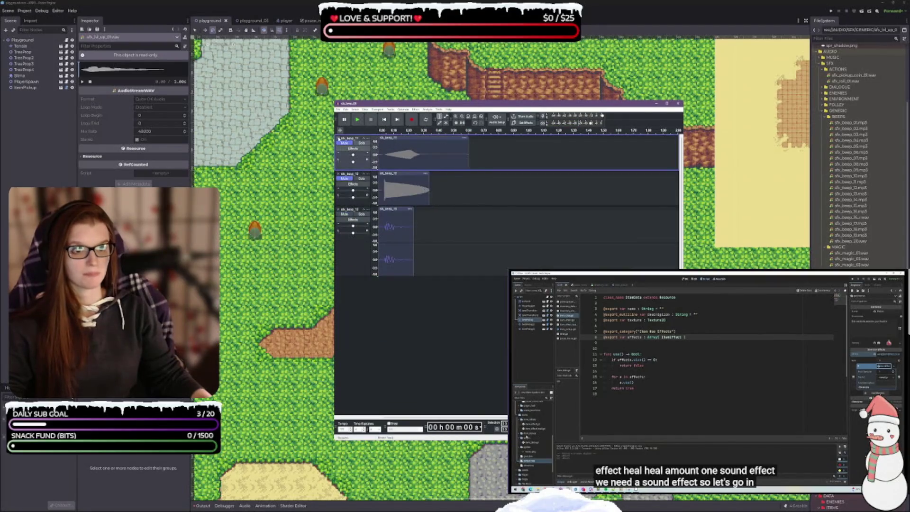
{"action": "left_click", "coordinate": [338, 138]}
{"action": "left_click", "coordinate": [338, 138]}
{"action": "left_click", "coordinate": [338, 138]}
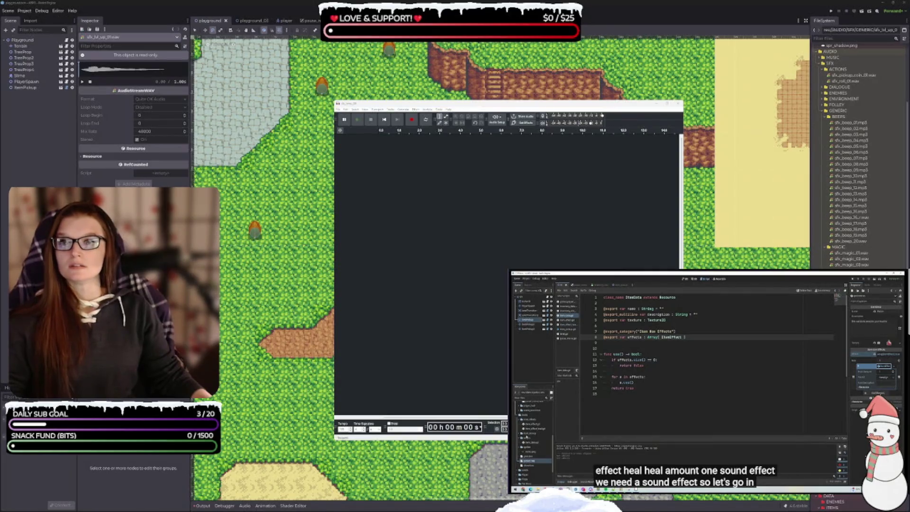
- Import another batch of beep files and mute all seven tracks
{"action": "left_click_drag", "start_coordinate": [401, 261], "coordinate": [459, 219]}
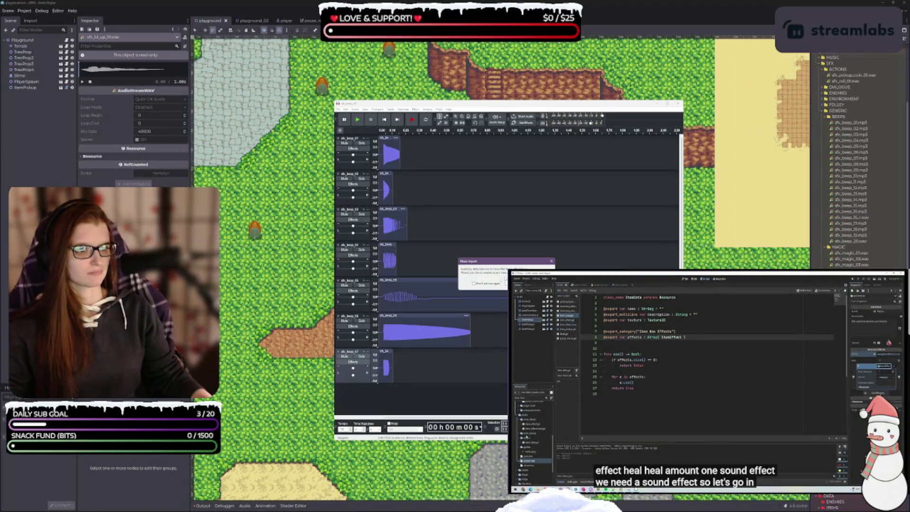
{"action": "key", "text": "Return"}
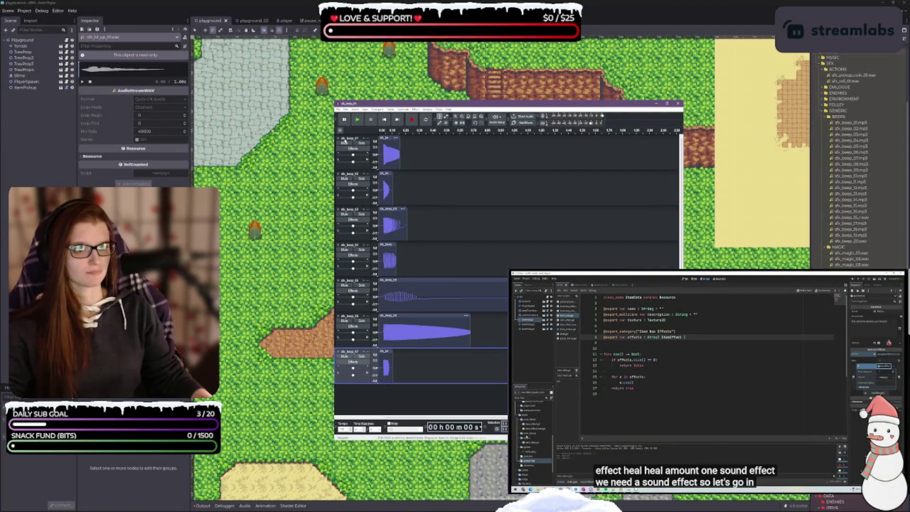
{"action": "left_click", "coordinate": [345, 144]}
{"action": "left_click", "coordinate": [345, 143]}
{"action": "left_click", "coordinate": [345, 179]}
{"action": "left_click", "coordinate": [345, 214]}
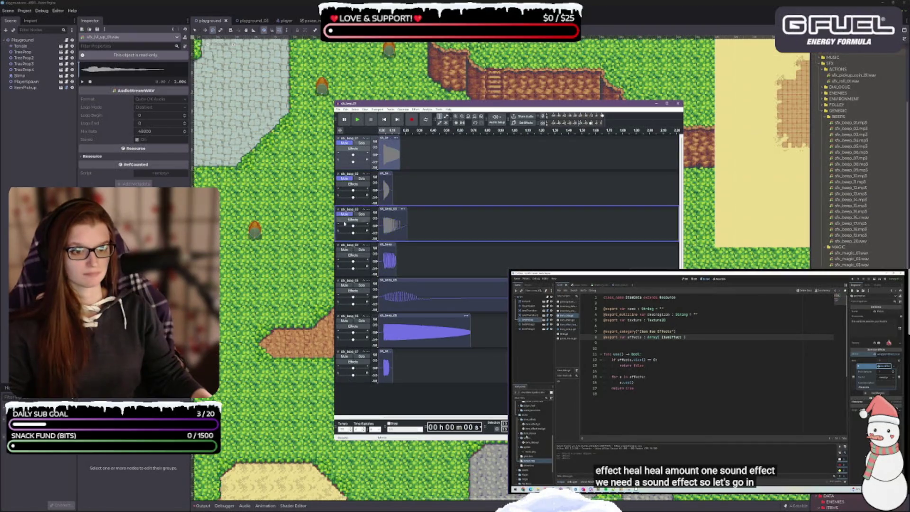
{"action": "left_click", "coordinate": [345, 249]}
{"action": "left_click", "coordinate": [344, 285]}
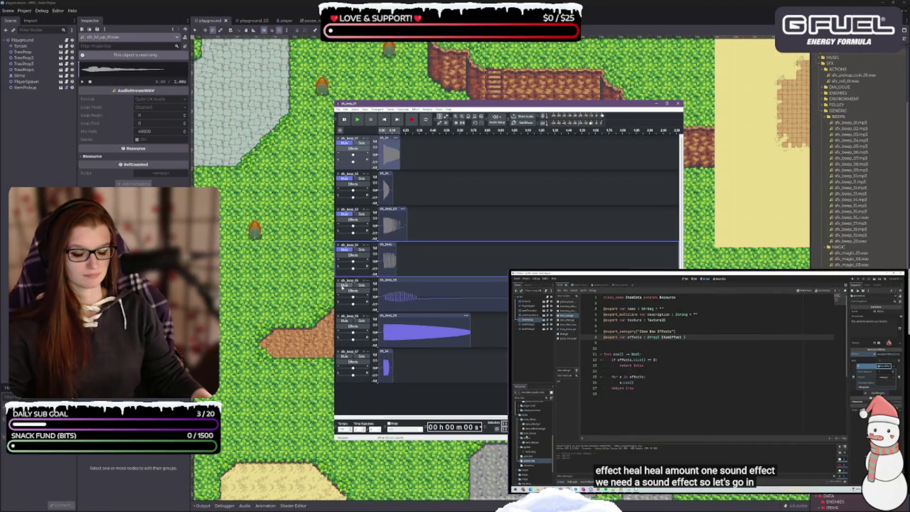
{"action": "left_click", "coordinate": [344, 321]}
{"action": "left_click", "coordinate": [345, 355]}
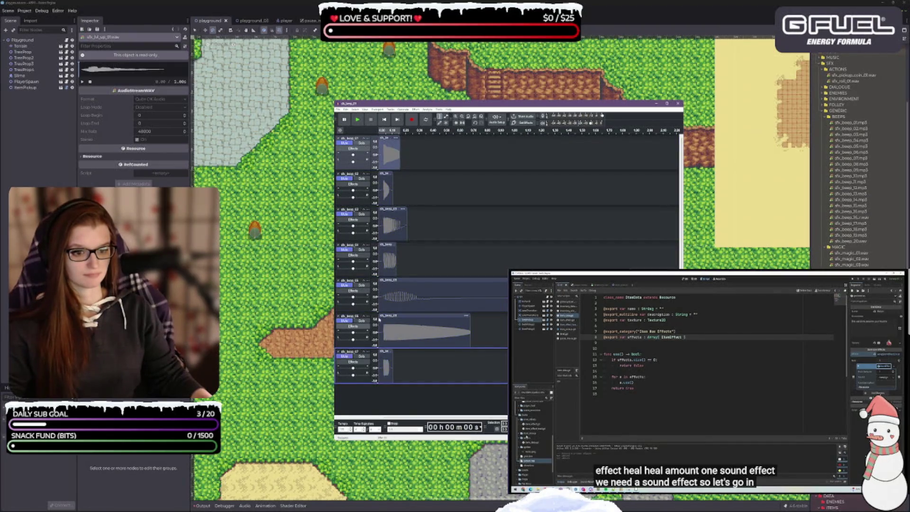
- Solo and play the first through fourth tracks one at a time
{"action": "left_click", "coordinate": [346, 142]}
{"action": "left_click", "coordinate": [358, 120]}
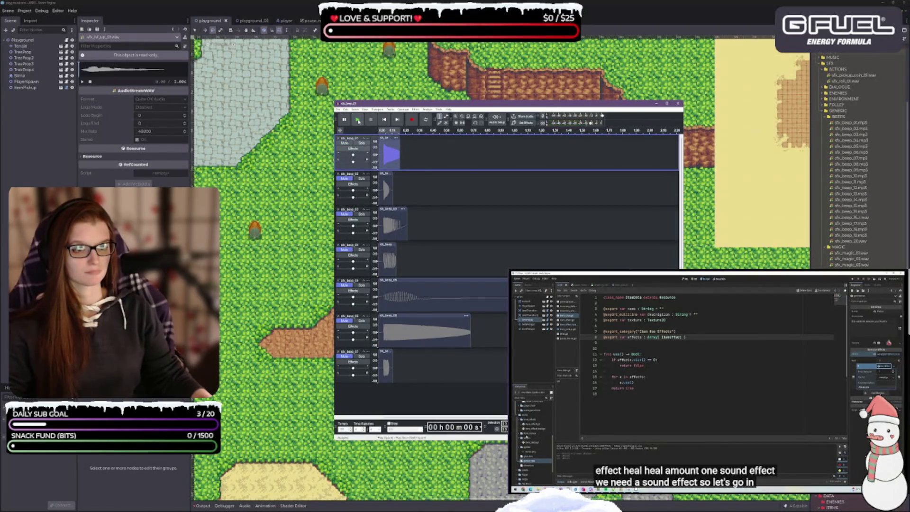
{"action": "left_click", "coordinate": [345, 142]}
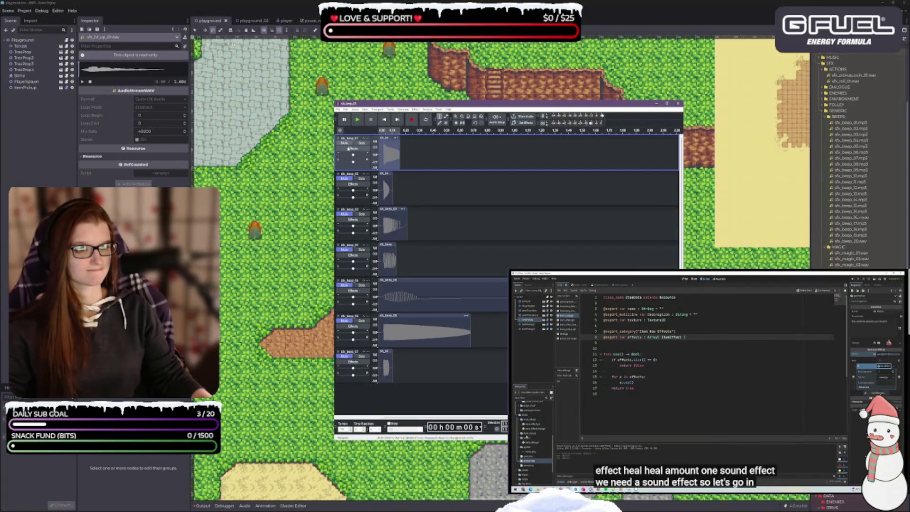
{"action": "left_click", "coordinate": [344, 178]}
{"action": "key", "text": "space"}
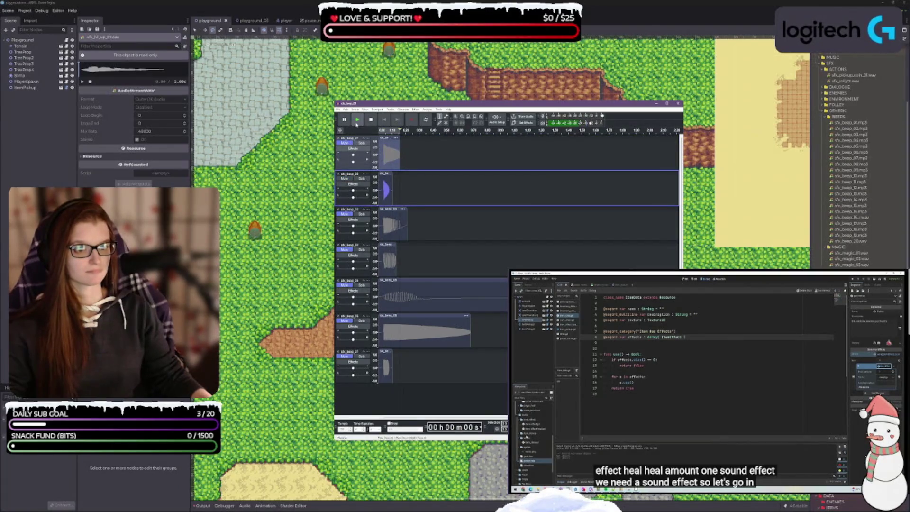
{"action": "left_click", "coordinate": [346, 214]}
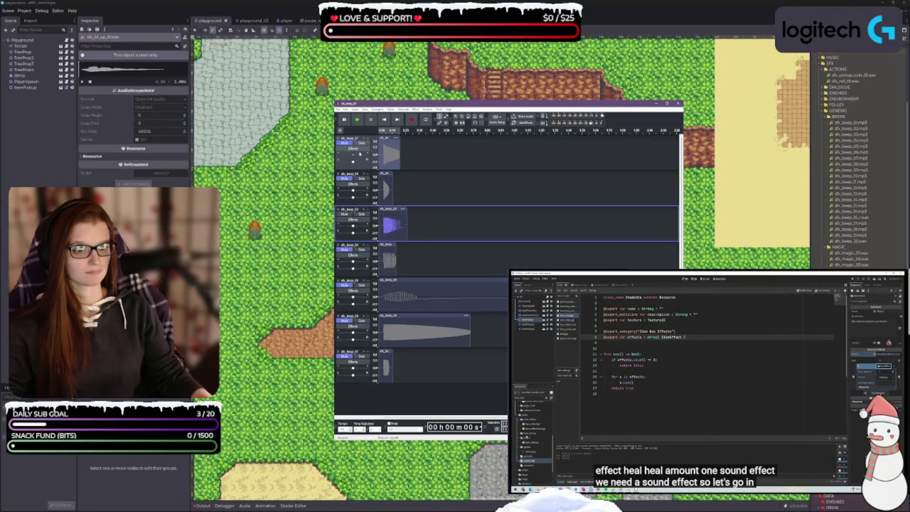
{"action": "left_click", "coordinate": [357, 121]}
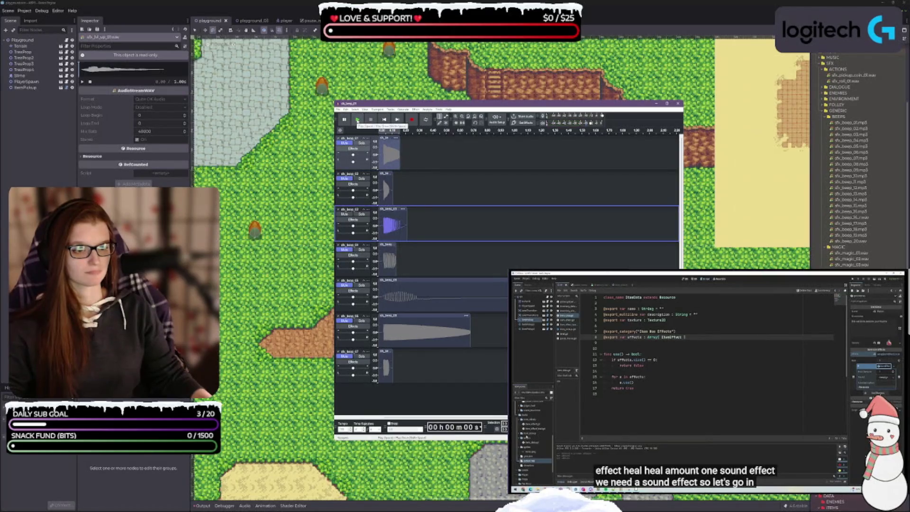
{"action": "left_click", "coordinate": [346, 248]}
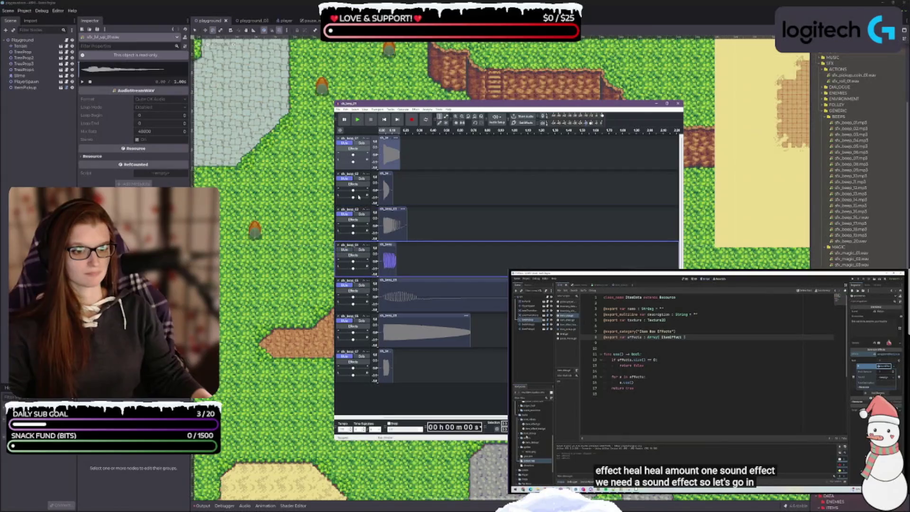
{"action": "left_click", "coordinate": [358, 120]}
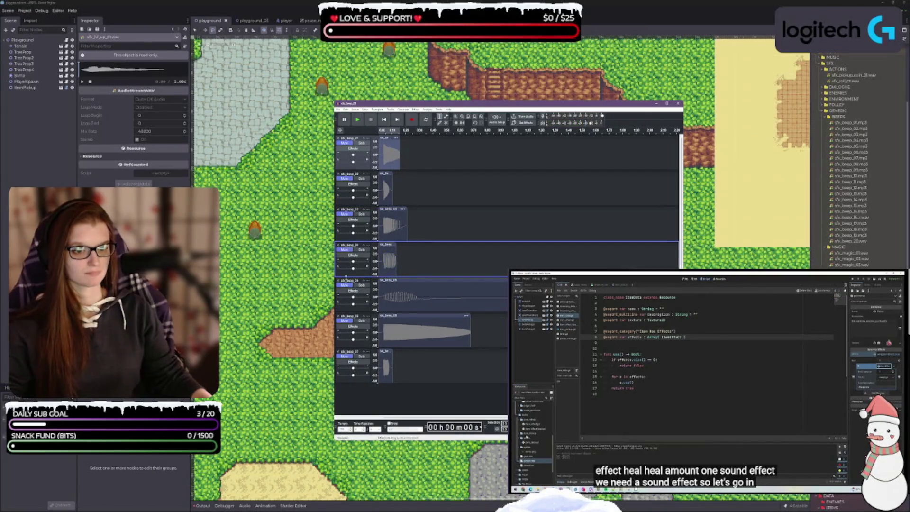
- Audition the fifth, sixth and seventh tracks, replaying the sixth track's whole clip
{"action": "left_click", "coordinate": [346, 284]}
{"action": "left_click", "coordinate": [357, 120]}
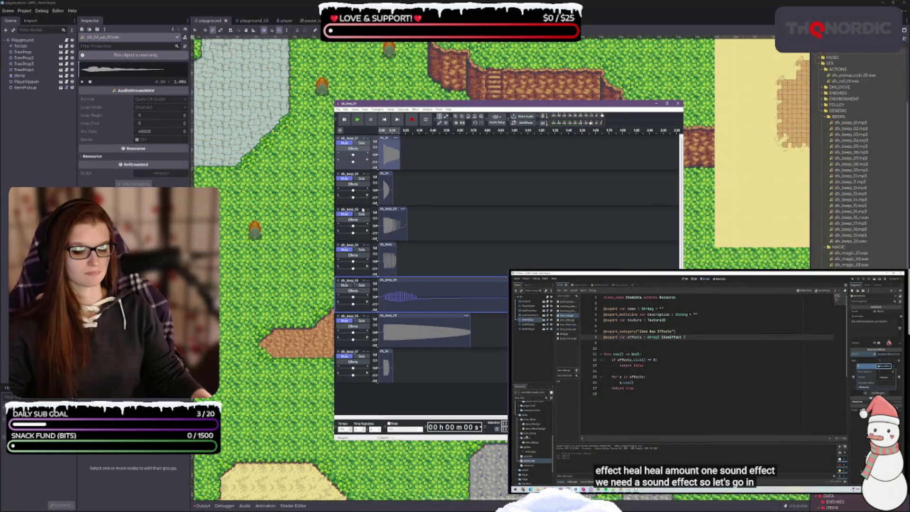
{"action": "left_click", "coordinate": [345, 319]}
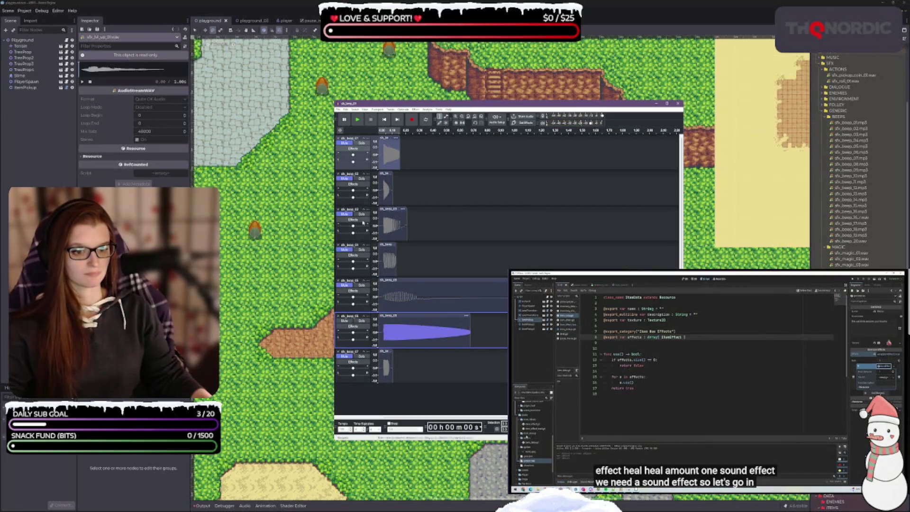
{"action": "left_click", "coordinate": [357, 120]}
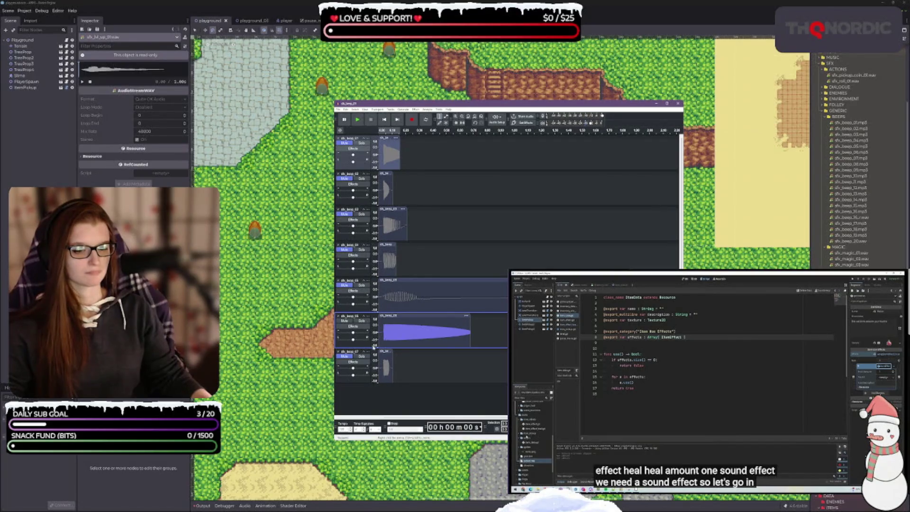
{"action": "double_click", "coordinate": [429, 325]}
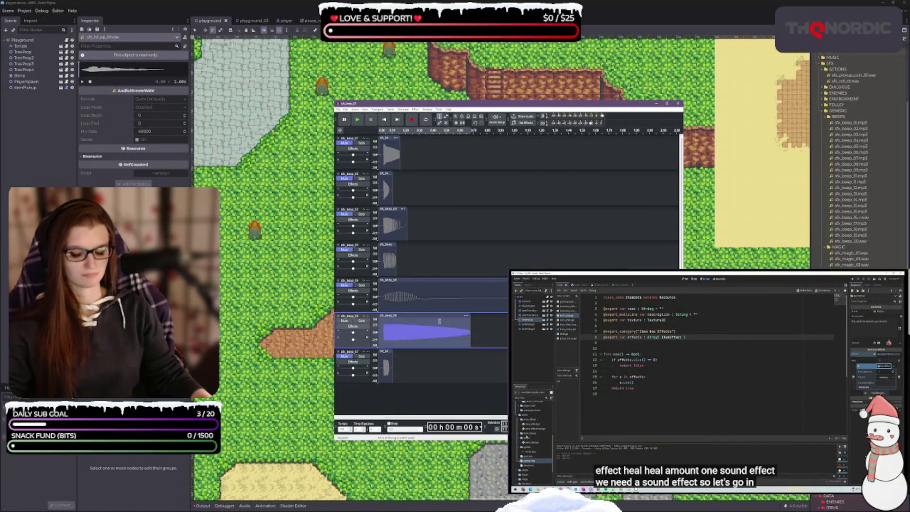
{"action": "key", "text": "space"}
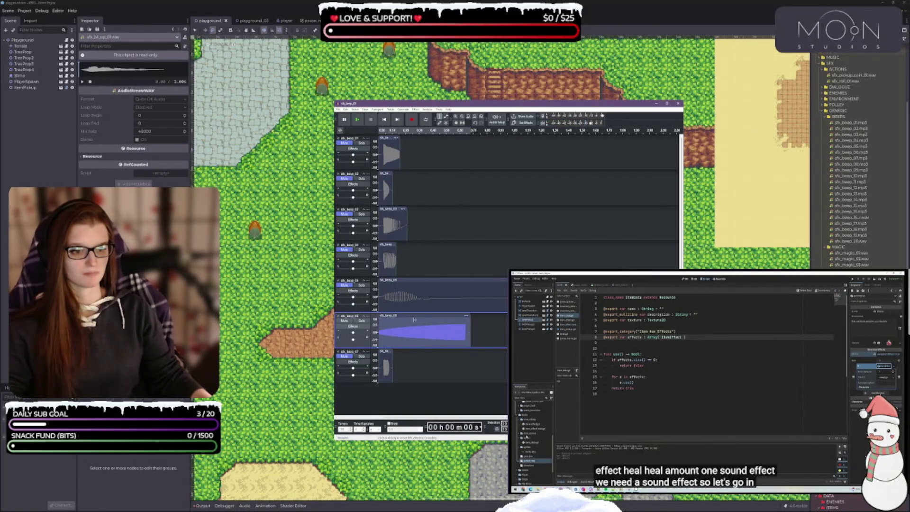
{"action": "left_click", "coordinate": [348, 360]}
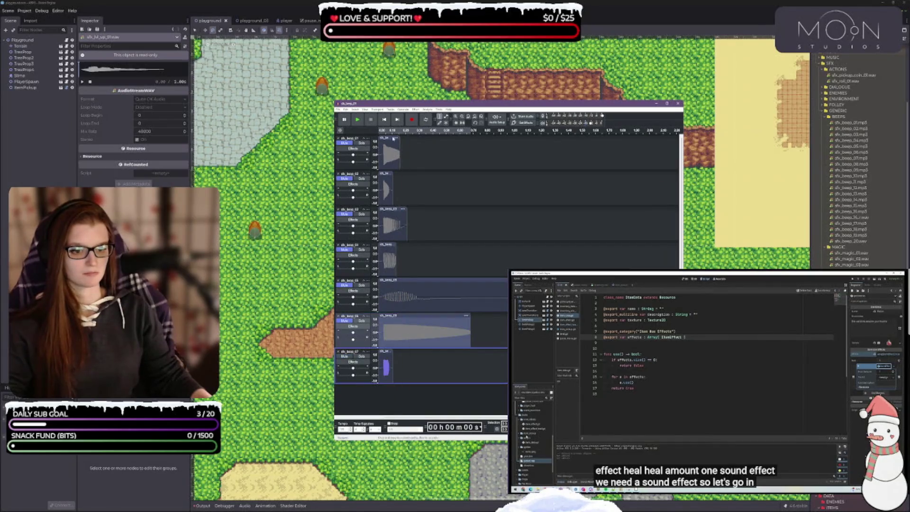
{"action": "key", "text": "space"}
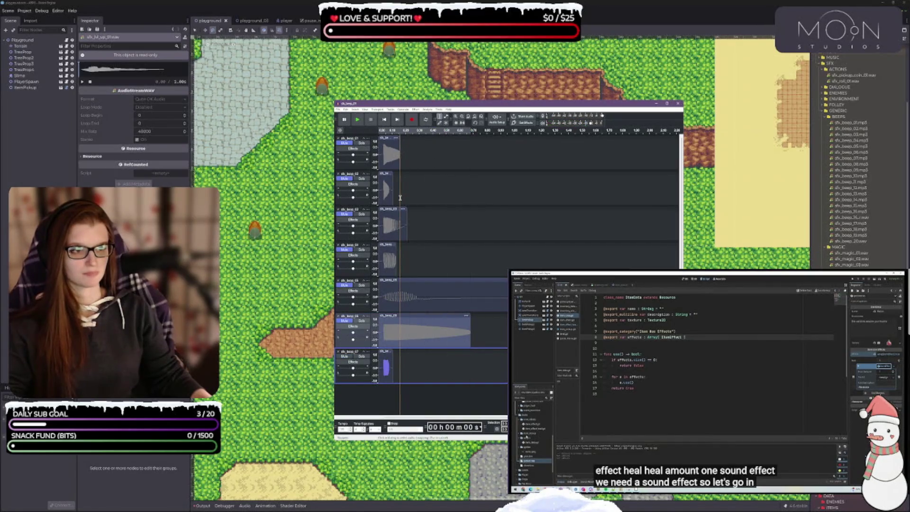
{"action": "scroll", "coordinate": [347, 185], "scroll_direction": "down", "scroll_amount": 5}
{"action": "left_click", "coordinate": [339, 138]}
{"action": "left_click", "coordinate": [338, 139]}
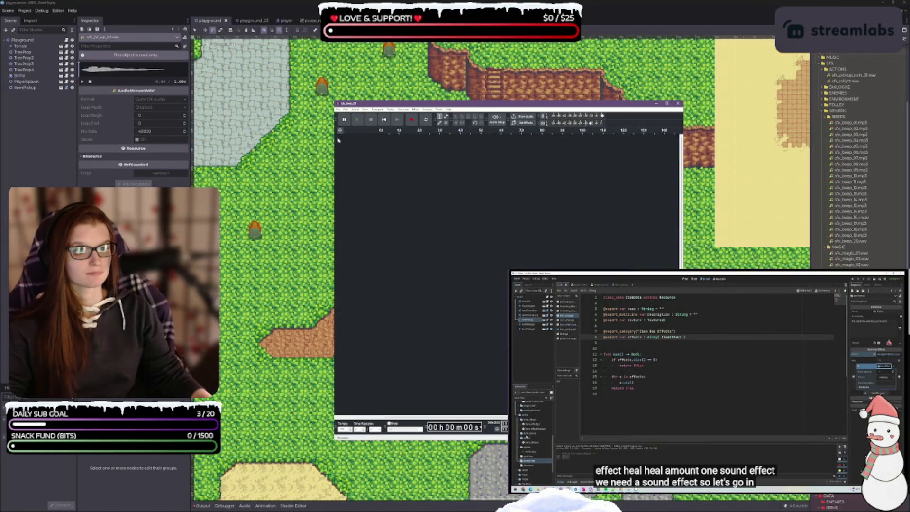
{"action": "left_click", "coordinate": [678, 104]}
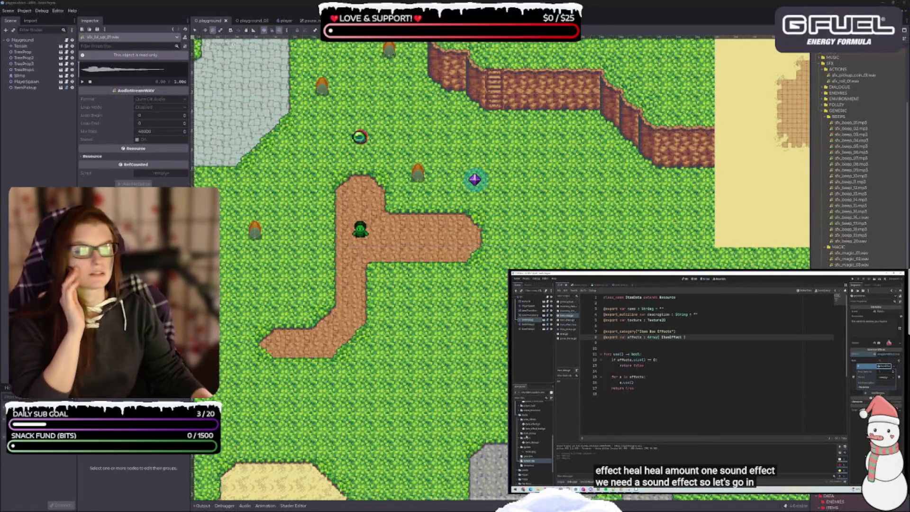
{"action": "left_click", "coordinate": [867, 235]}
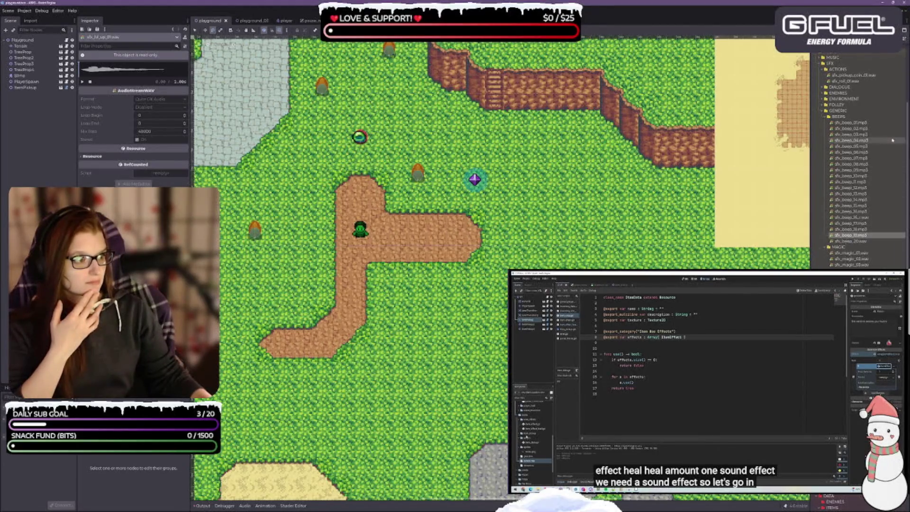
{"action": "left_click", "coordinate": [870, 218]}
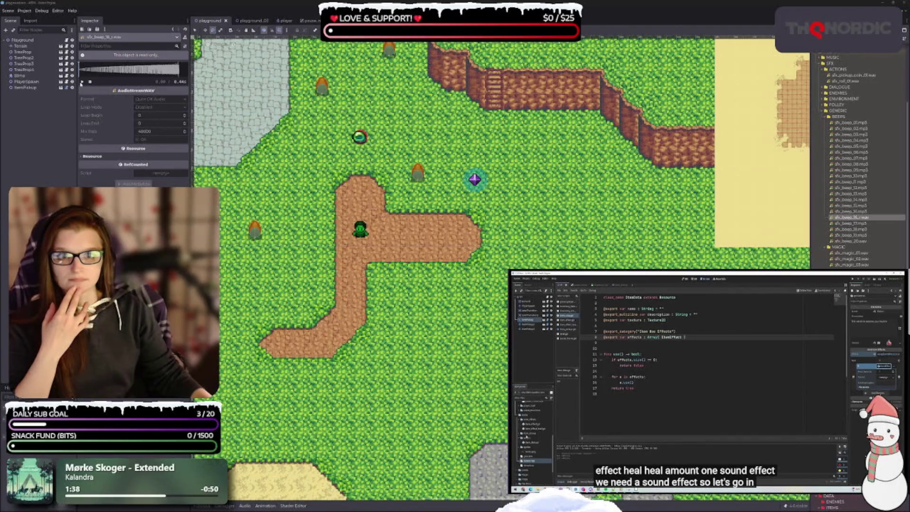
{"action": "left_click", "coordinate": [81, 84]}
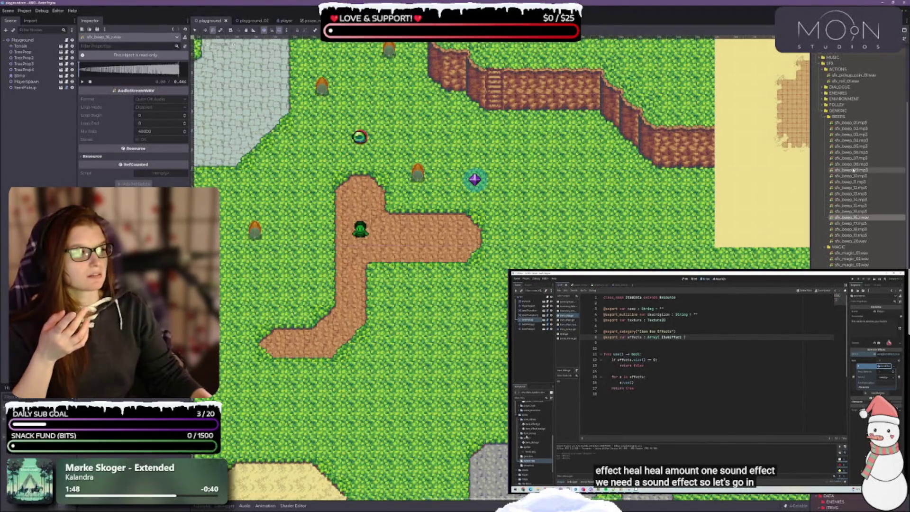
{"action": "mouse_move", "coordinate": [865, 219]}
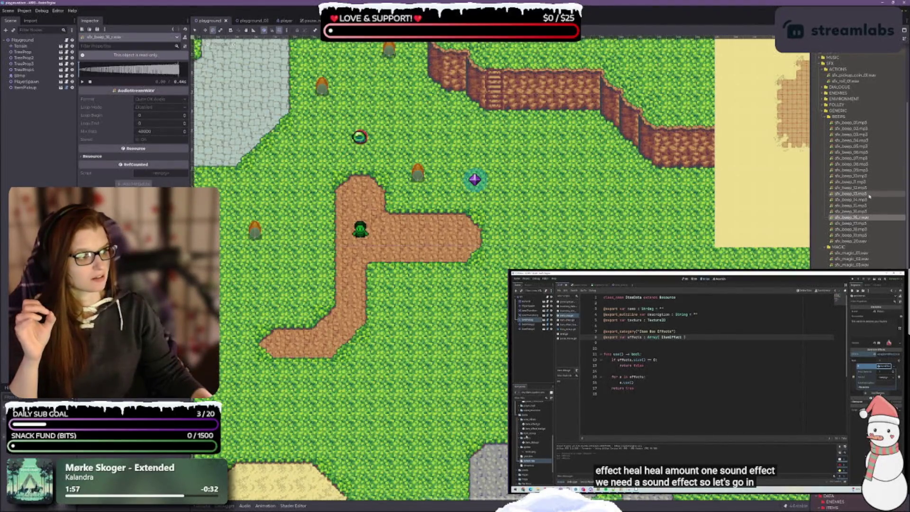
{"action": "mouse_move", "coordinate": [860, 182]}
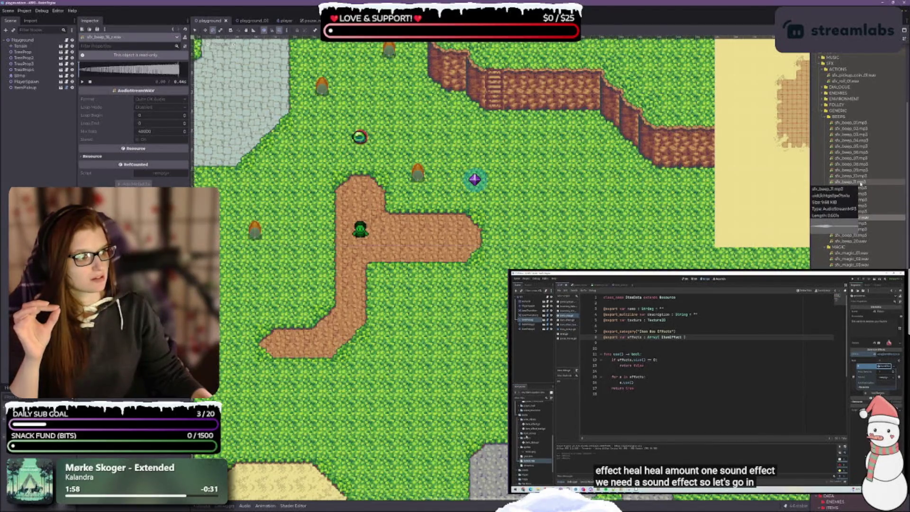
{"action": "double_click", "coordinate": [861, 182]}
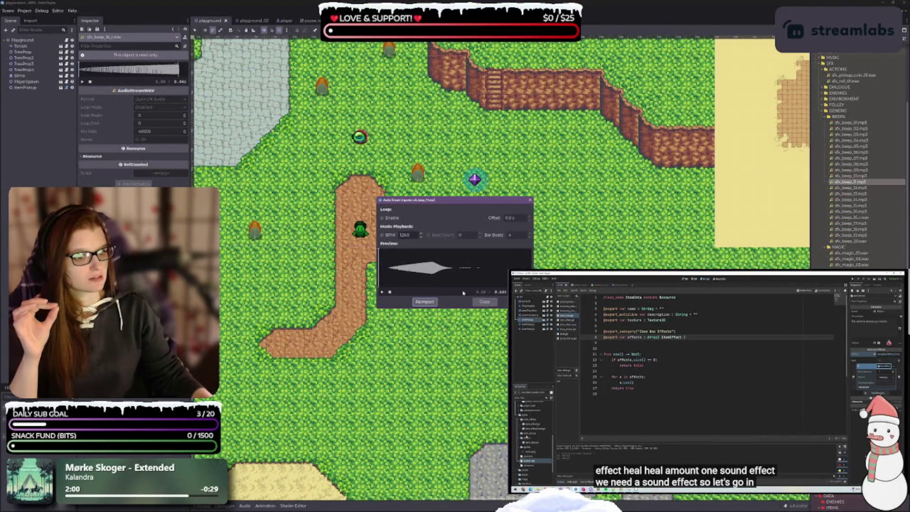
{"action": "left_click", "coordinate": [382, 292]}
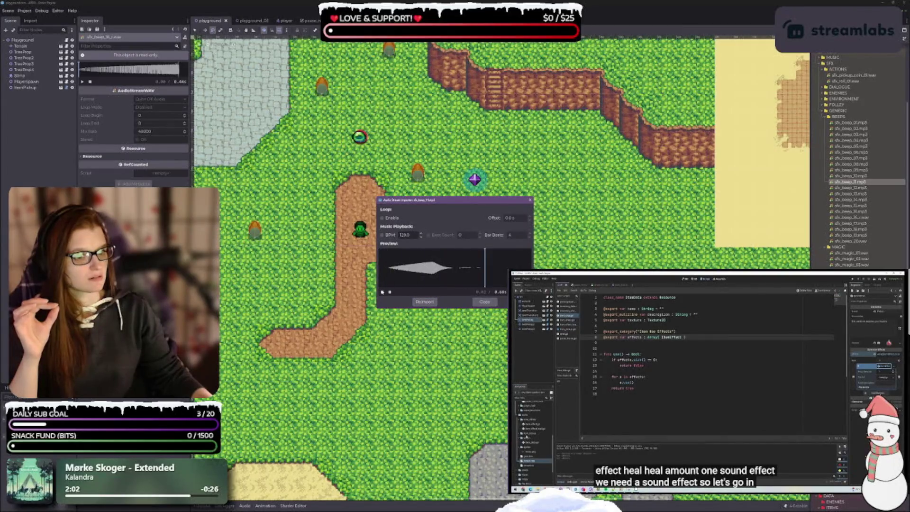
{"action": "left_click", "coordinate": [484, 302]}
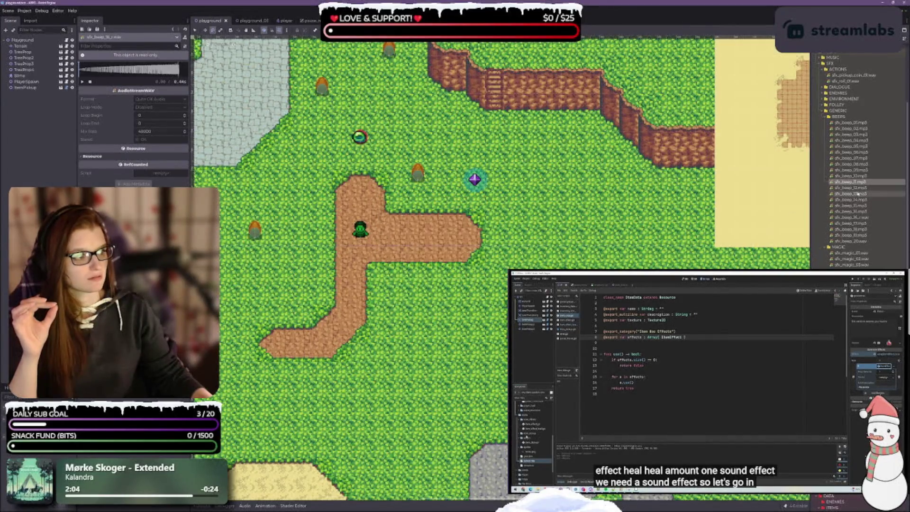
{"action": "double_click", "coordinate": [853, 175]}
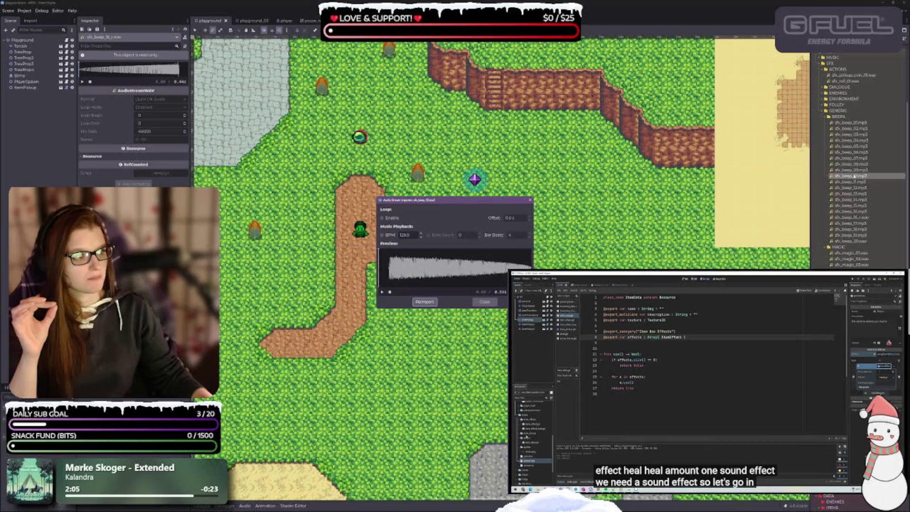
{"action": "left_click", "coordinate": [382, 292]}
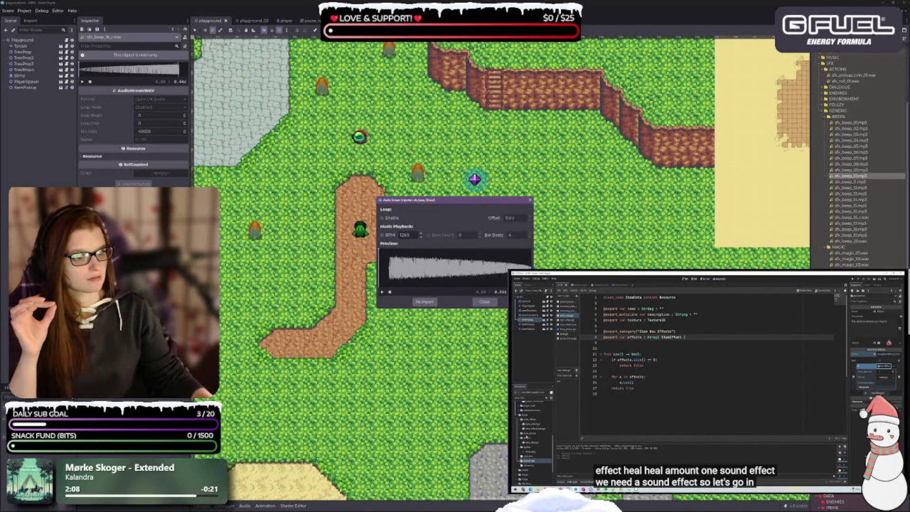
{"action": "left_click", "coordinate": [484, 301]}
{"action": "double_click", "coordinate": [852, 169]}
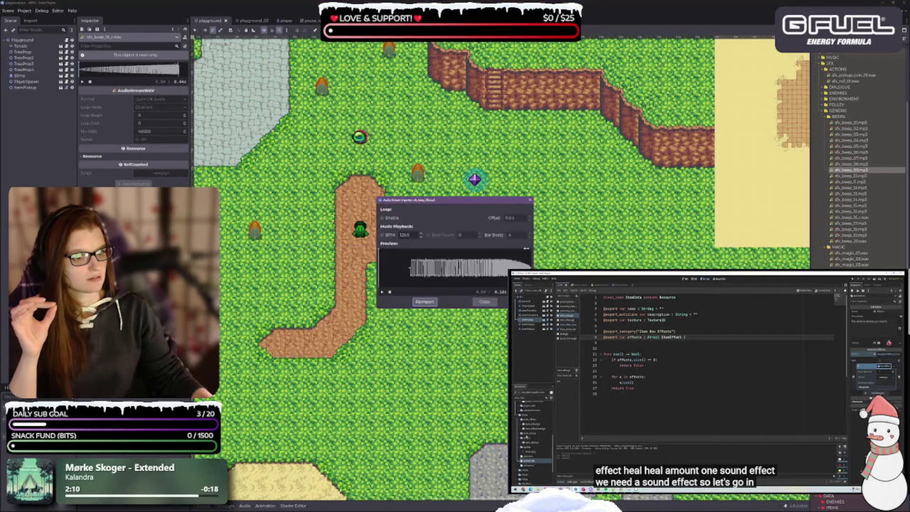
{"action": "left_click", "coordinate": [382, 293]}
{"action": "left_click", "coordinate": [485, 302]}
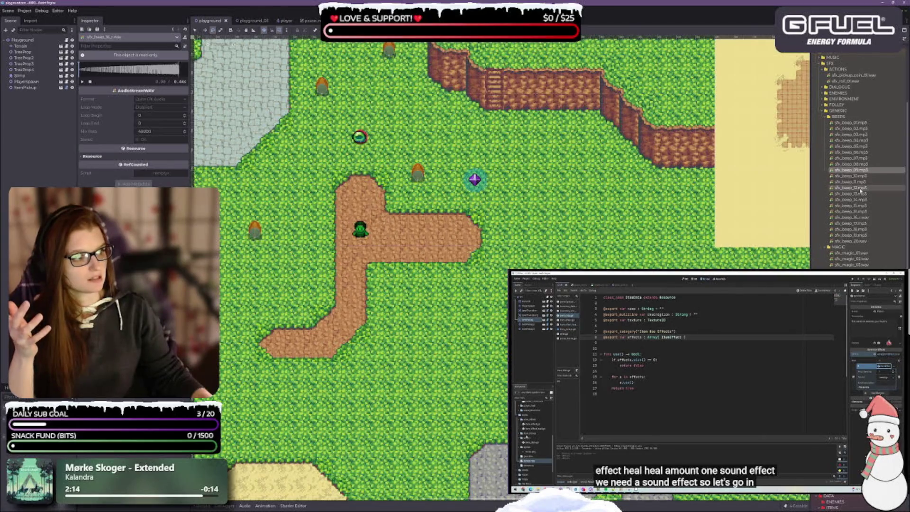
{"action": "double_click", "coordinate": [851, 194]}
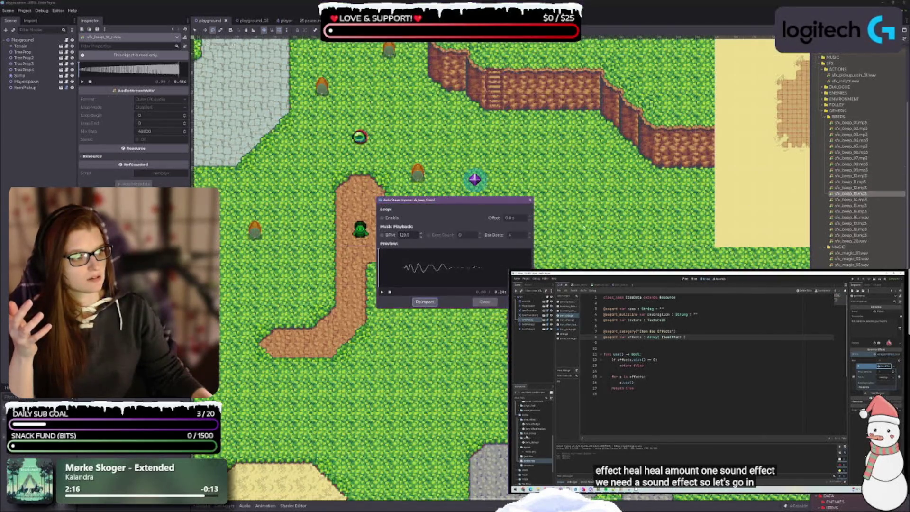
{"action": "left_click", "coordinate": [382, 291]}
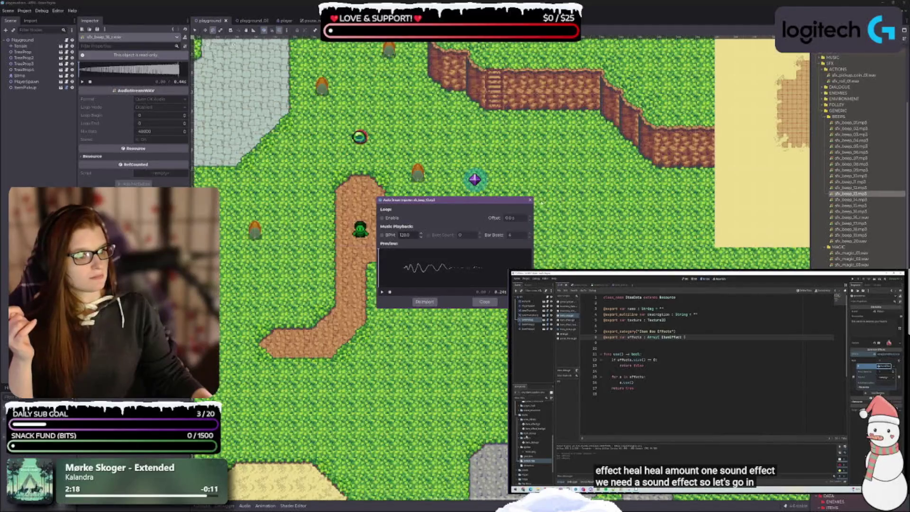
{"action": "left_click", "coordinate": [530, 200]}
{"action": "mouse_move", "coordinate": [861, 201]}
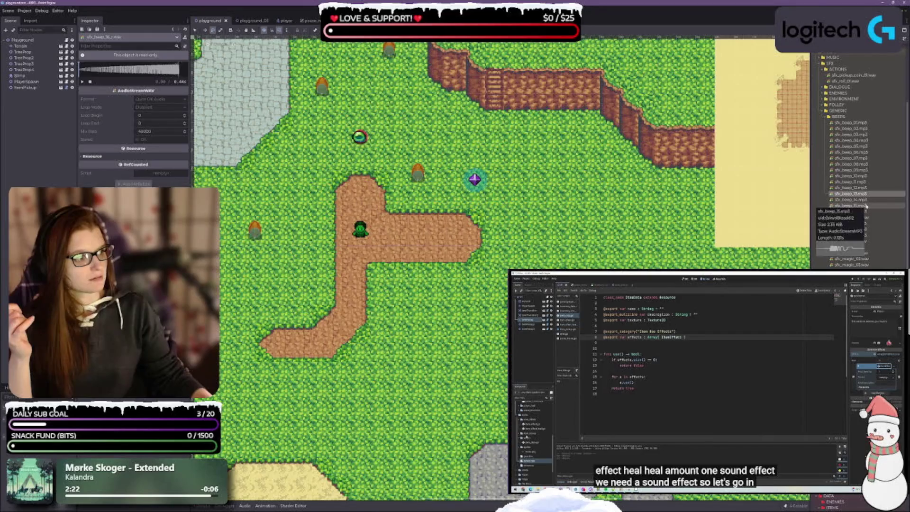
{"action": "left_click", "coordinate": [899, 217]}
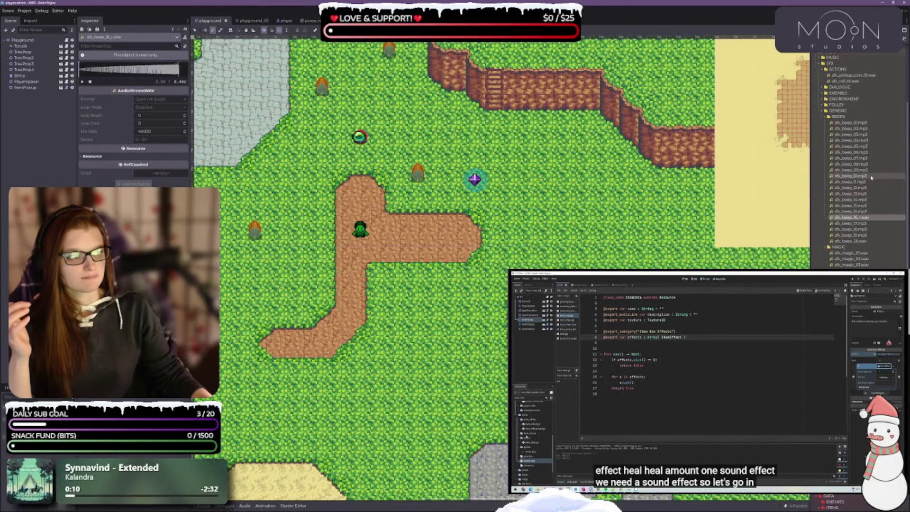
{"action": "mouse_move", "coordinate": [862, 183]}
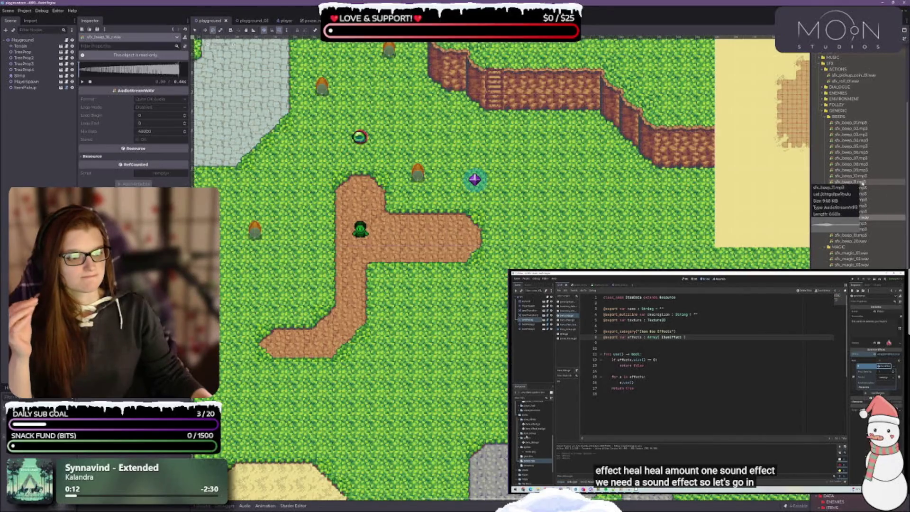
{"action": "mouse_move", "coordinate": [863, 124]}
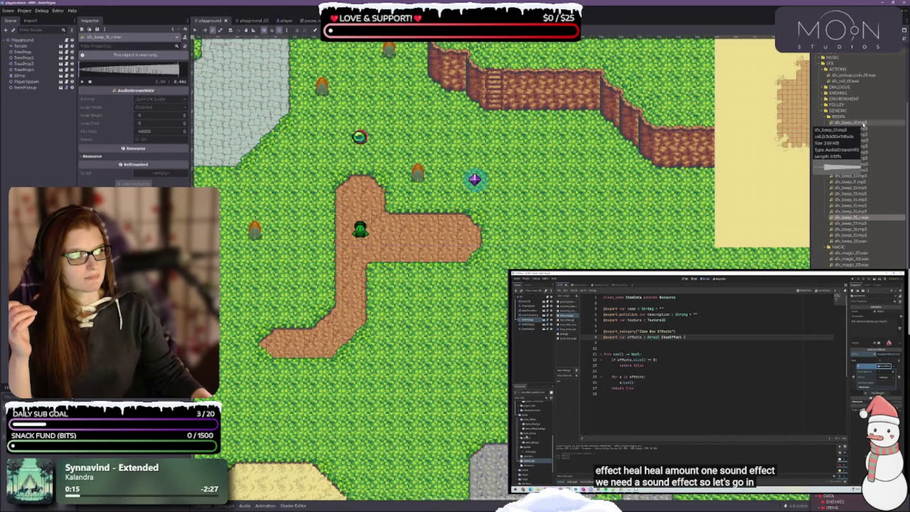
{"action": "double_click", "coordinate": [863, 124]}
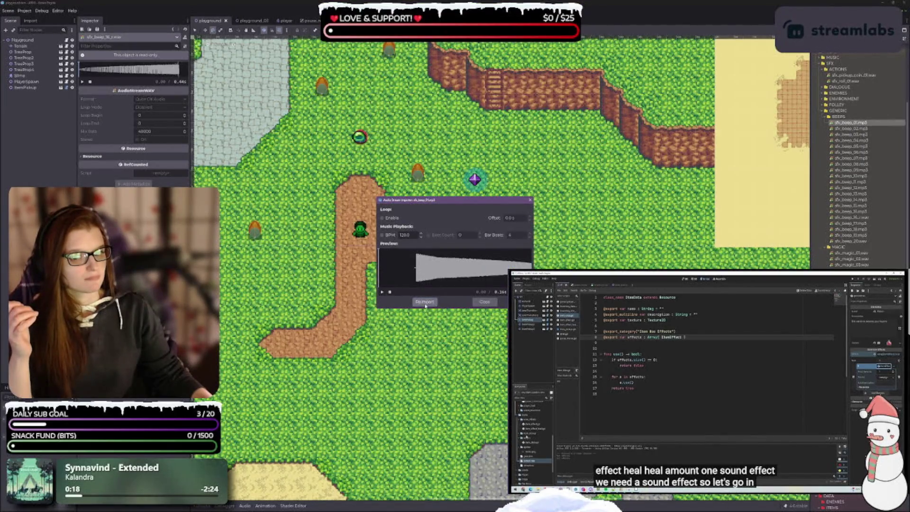
{"action": "left_click", "coordinate": [485, 302]}
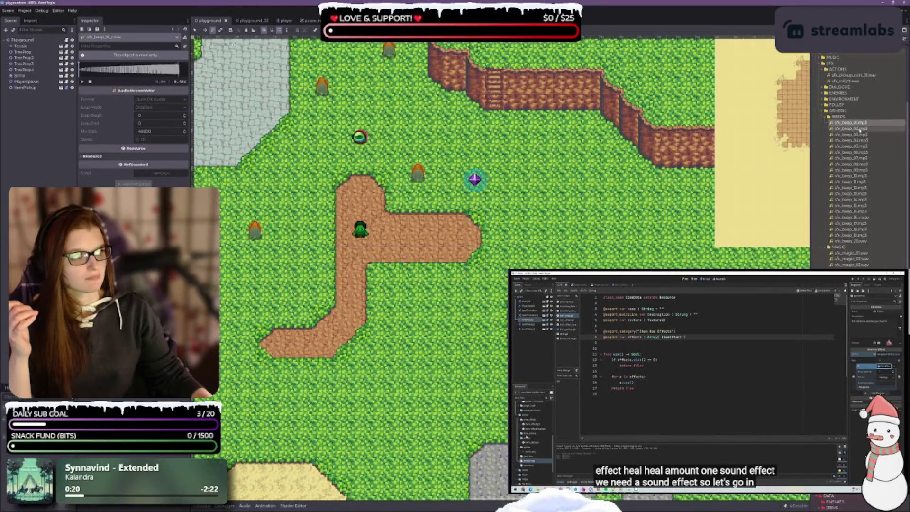
{"action": "double_click", "coordinate": [873, 129]}
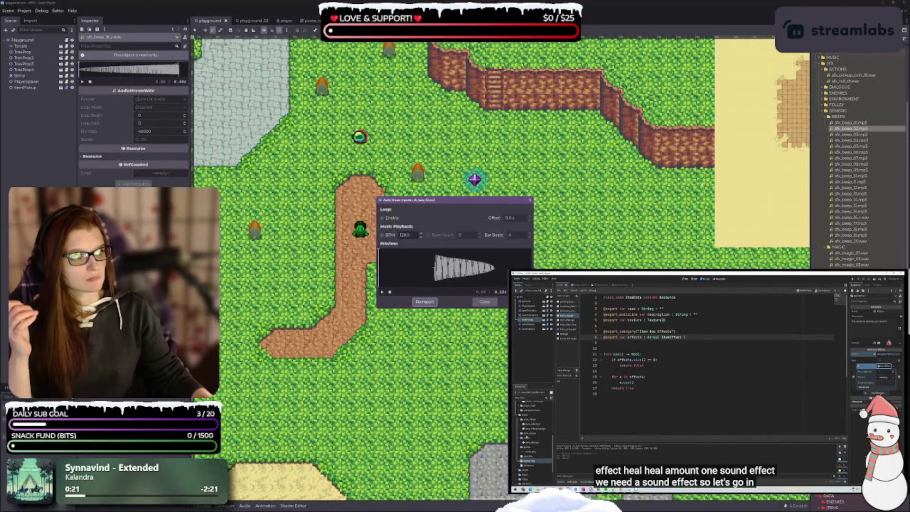
{"action": "left_click", "coordinate": [384, 292]}
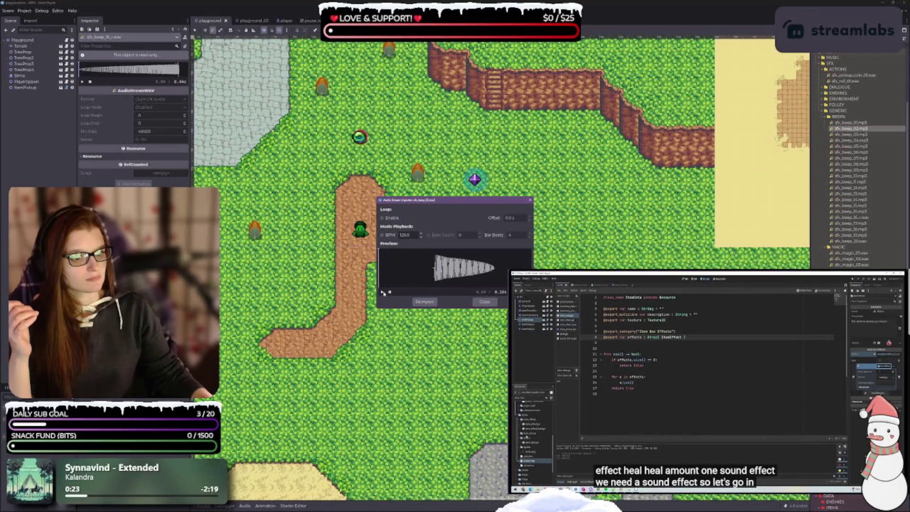
{"action": "left_click", "coordinate": [476, 304]}
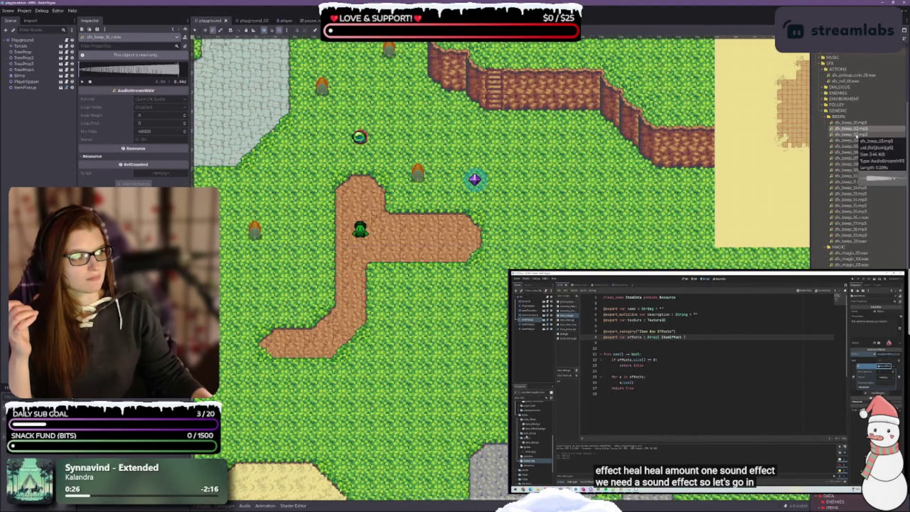
{"action": "double_click", "coordinate": [855, 134]}
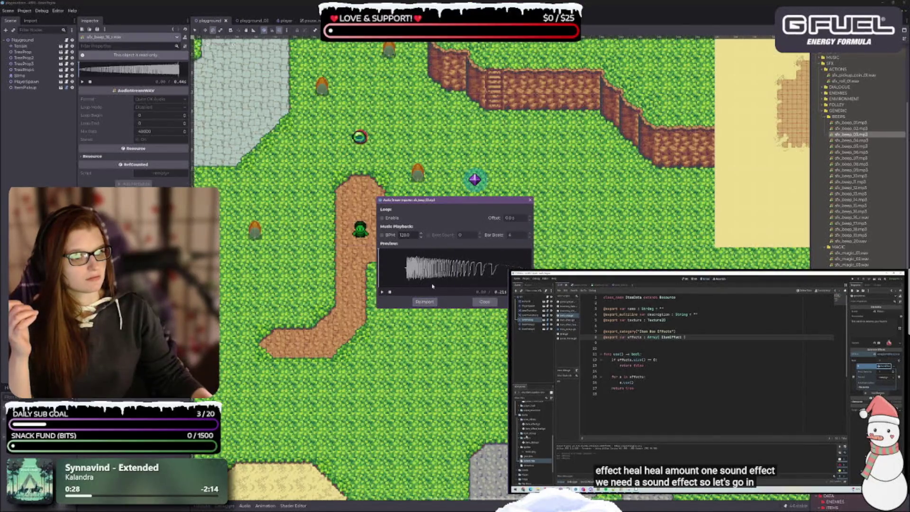
{"action": "left_click", "coordinate": [484, 302]}
{"action": "double_click", "coordinate": [850, 141]}
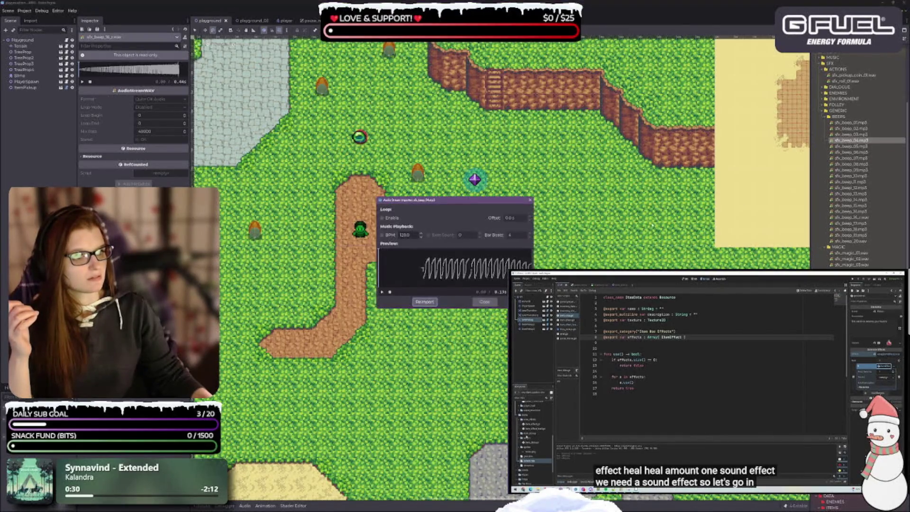
{"action": "left_click", "coordinate": [484, 301]}
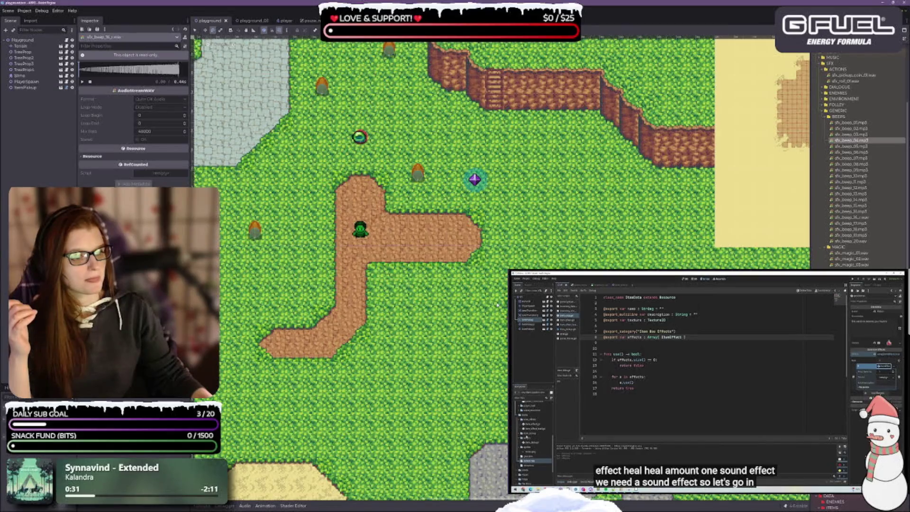
{"action": "double_click", "coordinate": [850, 146]}
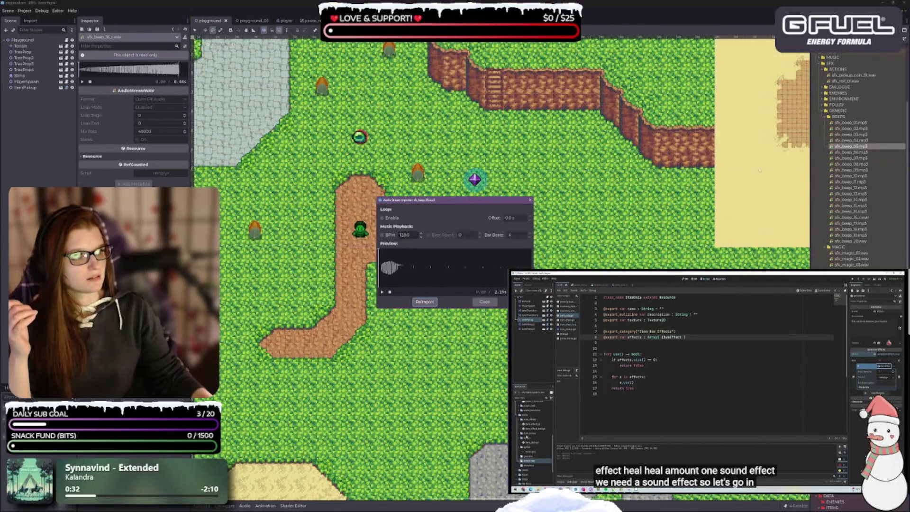
{"action": "left_click", "coordinate": [484, 302]}
{"action": "double_click", "coordinate": [861, 152]}
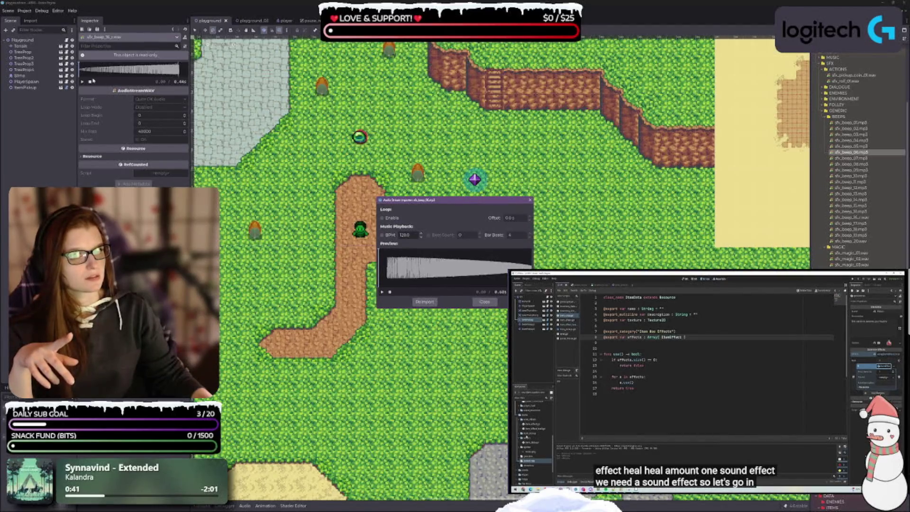
{"action": "left_click", "coordinate": [83, 82]}
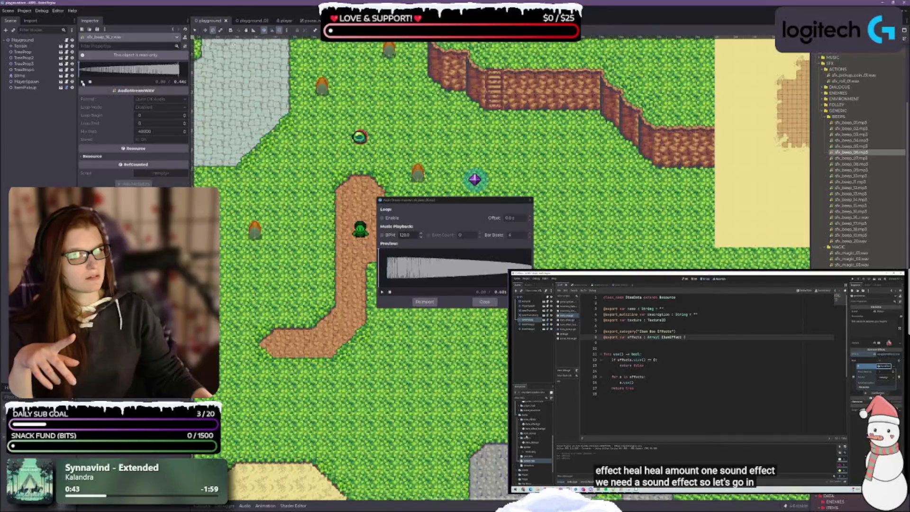
{"action": "left_click", "coordinate": [484, 301]}
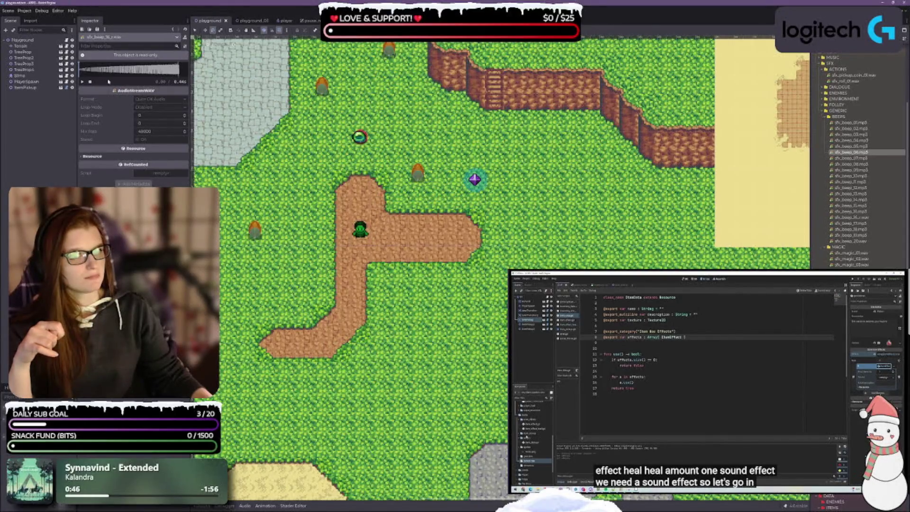
{"action": "double_click", "coordinate": [849, 152]}
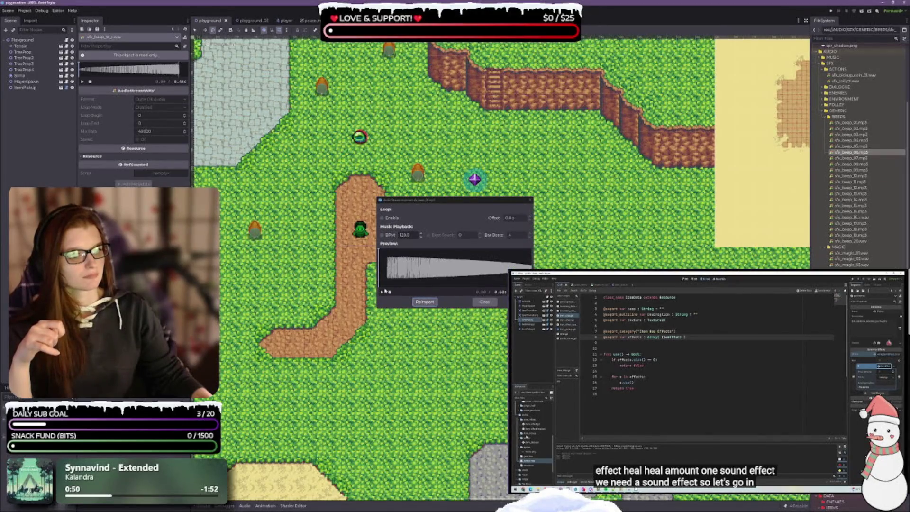
{"action": "left_click", "coordinate": [484, 303]}
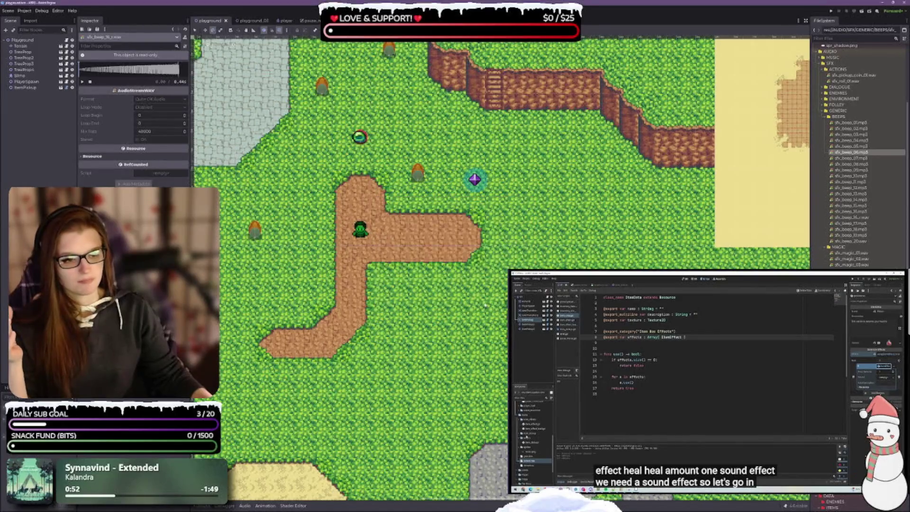
{"action": "double_click", "coordinate": [851, 157]}
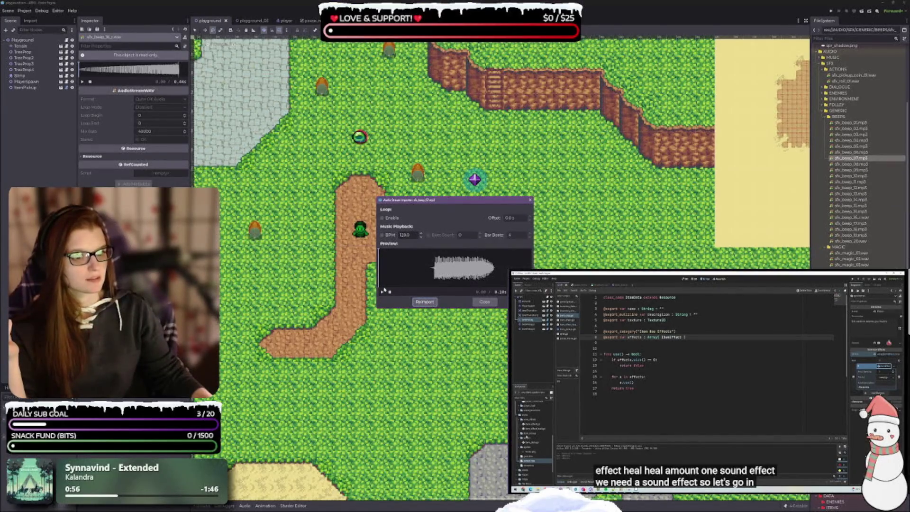
{"action": "left_click", "coordinate": [382, 291]}
{"action": "left_click", "coordinate": [484, 302]}
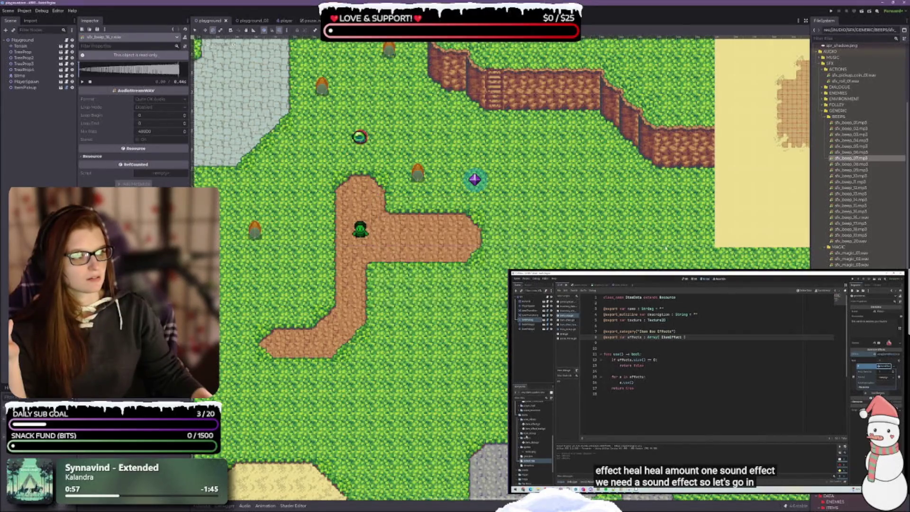
{"action": "left_click", "coordinate": [851, 164]}
{"action": "double_click", "coordinate": [849, 164]}
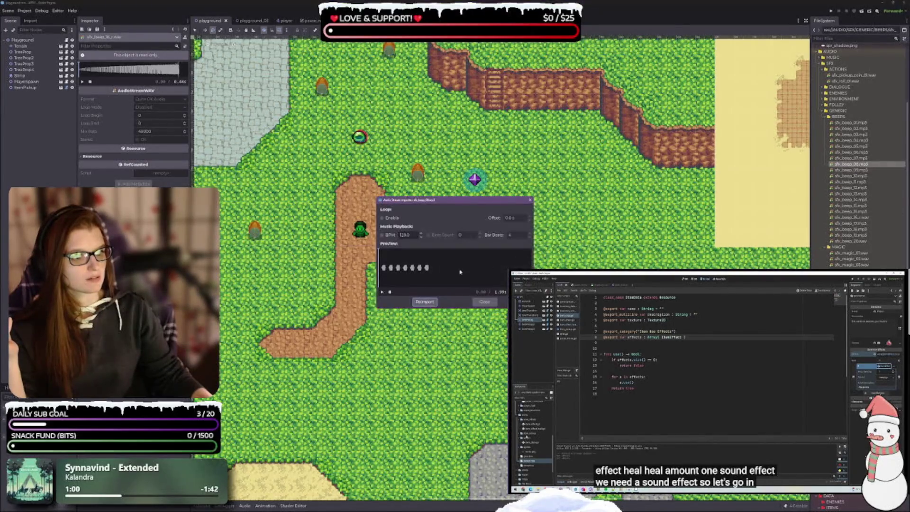
{"action": "left_click", "coordinate": [382, 292]}
{"action": "left_click", "coordinate": [484, 301]}
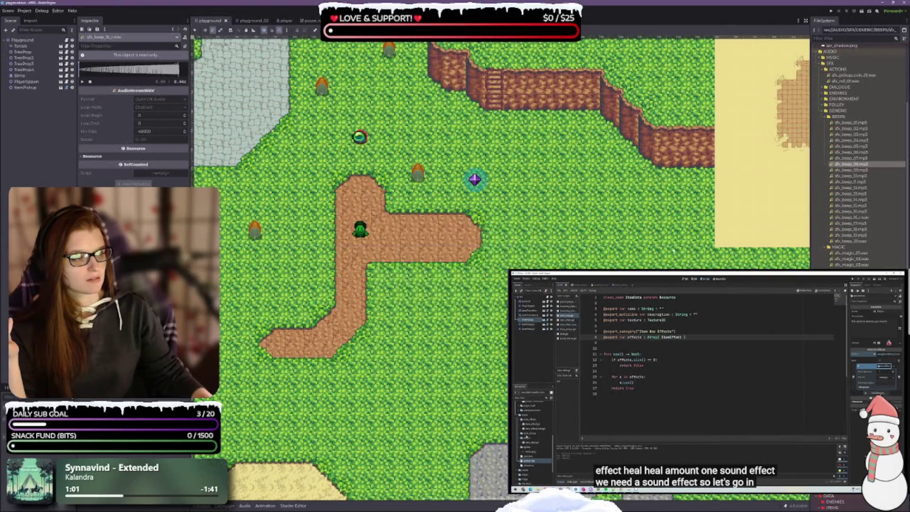
{"action": "double_click", "coordinate": [852, 170]}
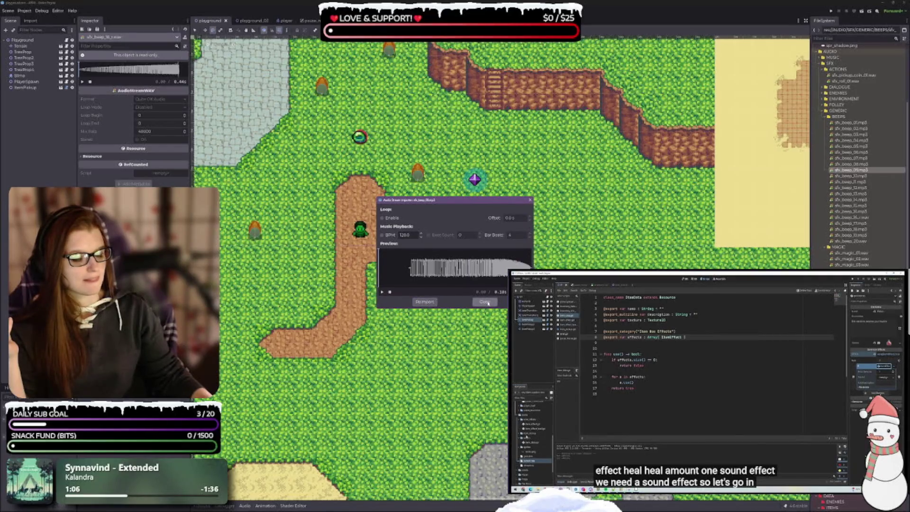
{"action": "left_click", "coordinate": [485, 302]}
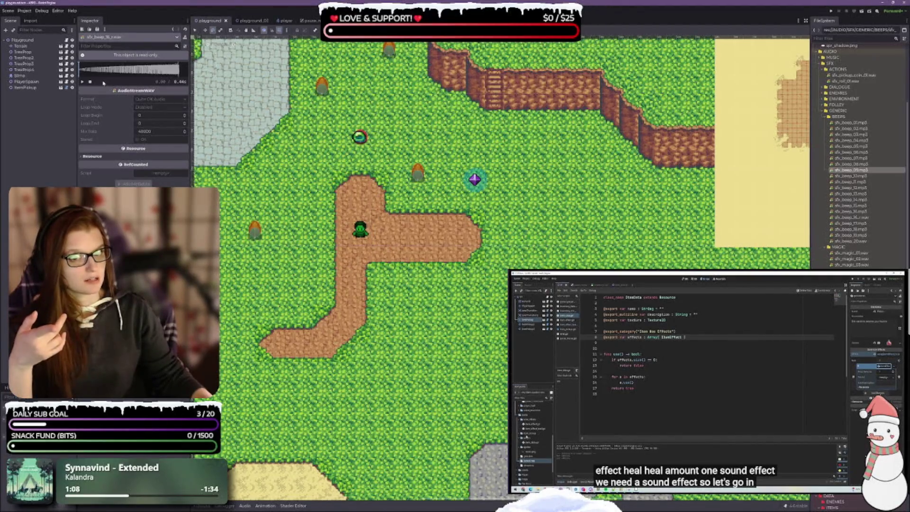
{"action": "double_click", "coordinate": [847, 172]}
{"action": "left_click", "coordinate": [380, 292]}
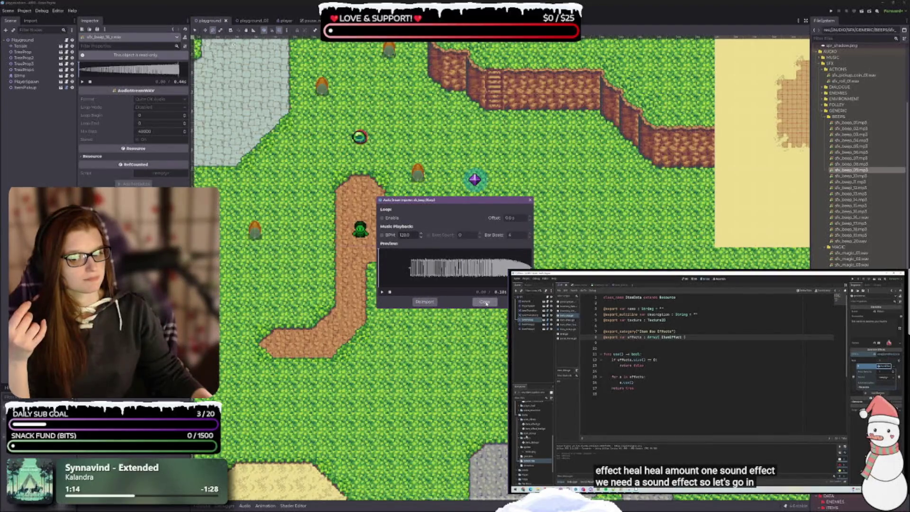
{"action": "left_click", "coordinate": [484, 302]}
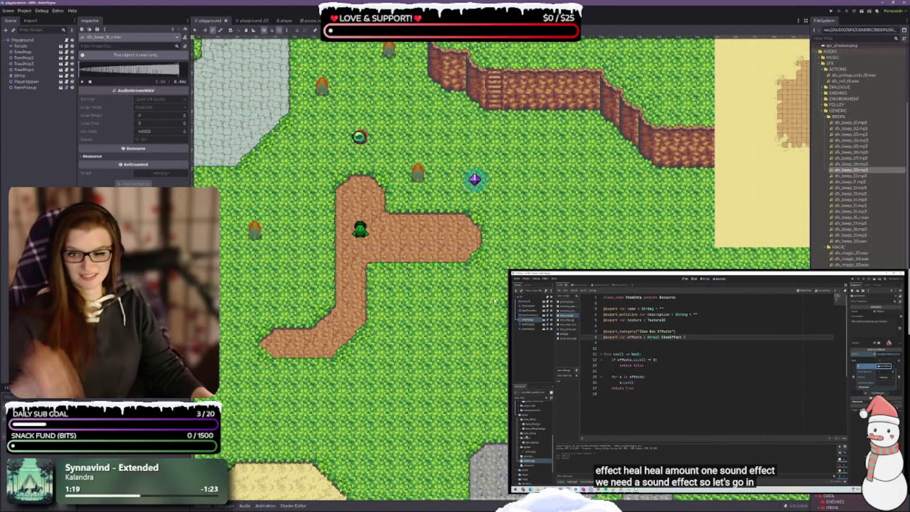
{"action": "scroll", "coordinate": [885, 258], "scroll_direction": "down", "scroll_amount": 10}
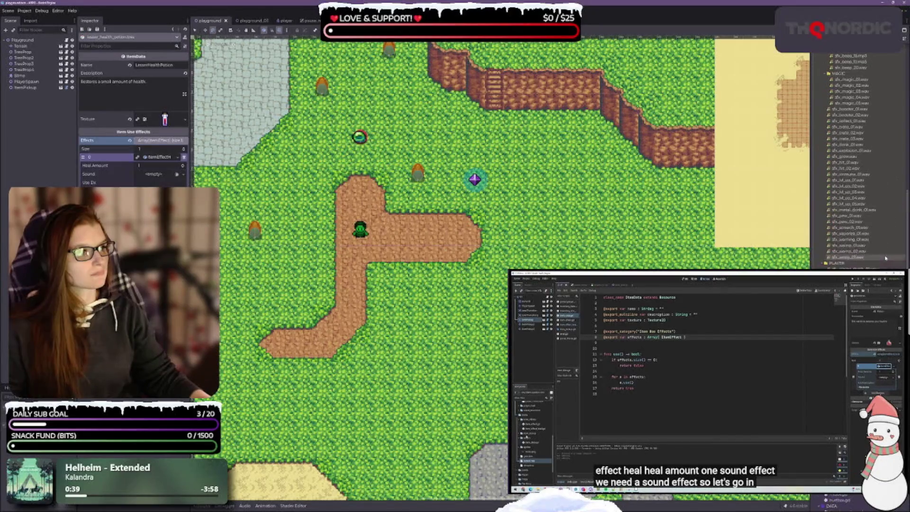
{"action": "scroll", "coordinate": [885, 259], "scroll_direction": "up", "scroll_amount": 3}
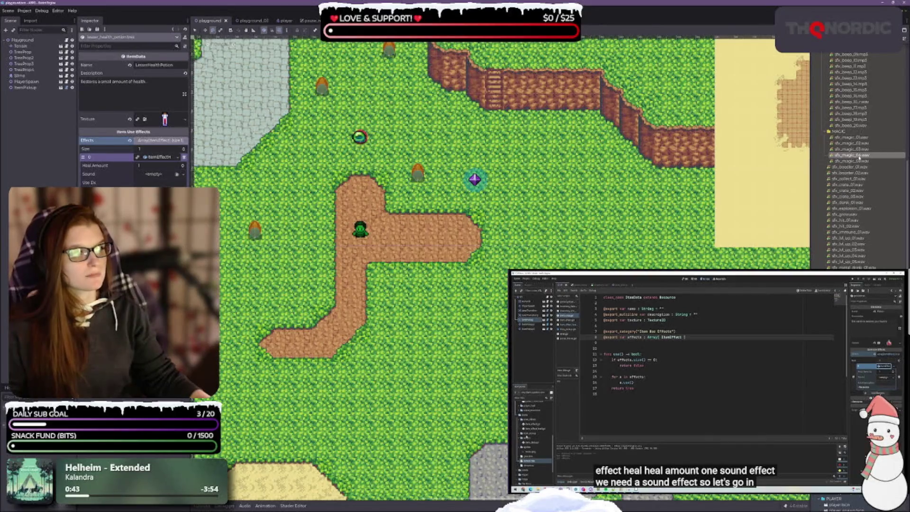
{"action": "mouse_move", "coordinate": [838, 157]}
{"action": "left_mouse_down"}
{"action": "mouse_move", "coordinate": [815, 194]}
{"action": "mouse_move", "coordinate": [199, 64]}
{"action": "mouse_move", "coordinate": [119, 181]}
{"action": "mouse_move", "coordinate": [160, 175]}
{"action": "left_mouse_up"}
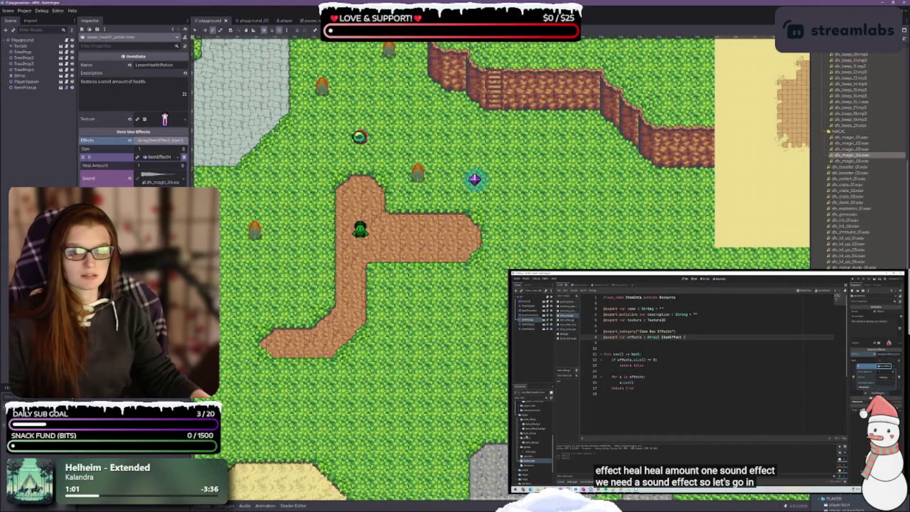
{"action": "left_click", "coordinate": [716, 379]}
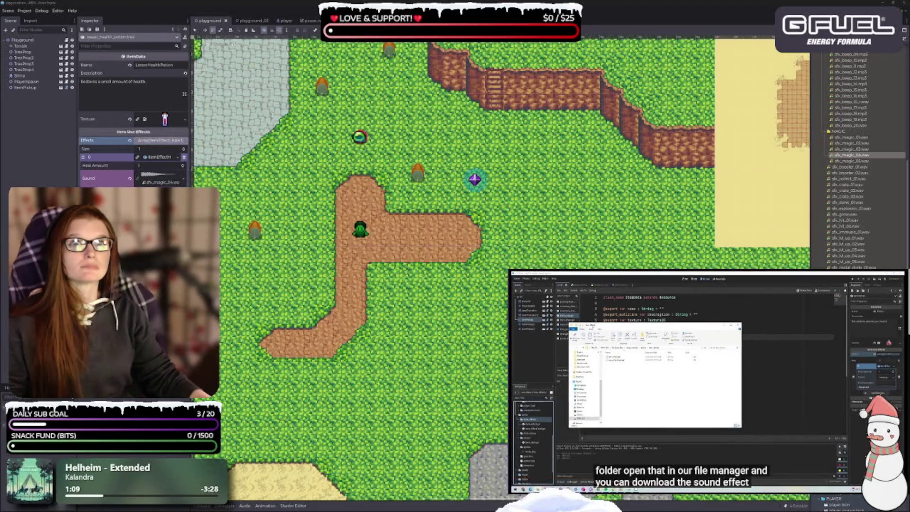
{"action": "mouse_move", "coordinate": [620, 383]}
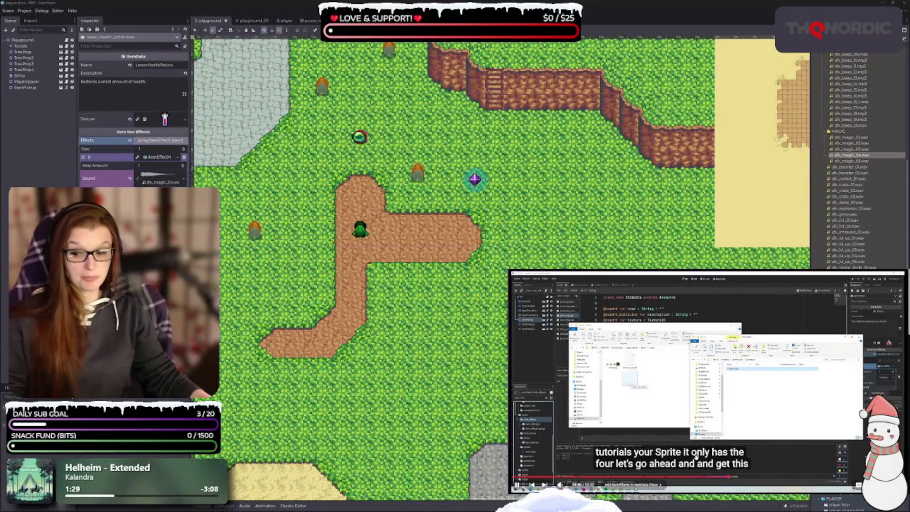
- Pause the tutorial video, then resume it to continue with the ItemEffectHeal script
{"action": "key", "text": "space"}
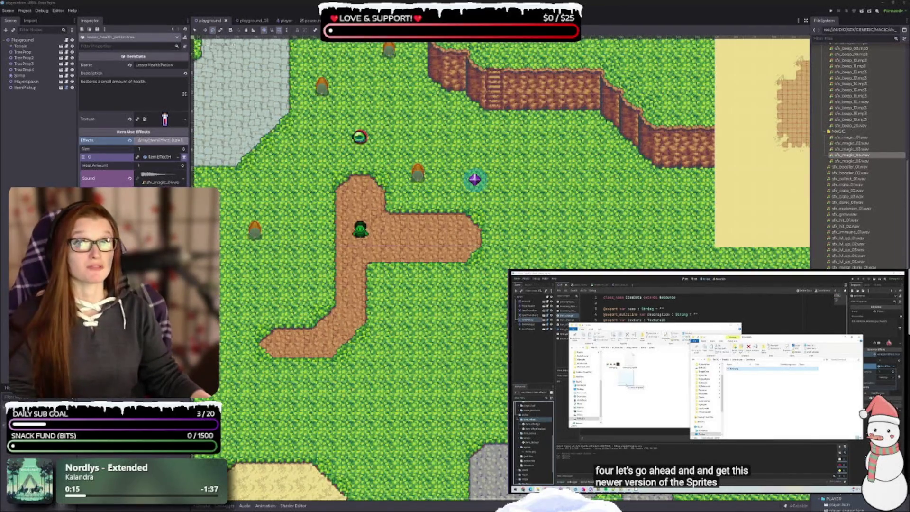
{"action": "key", "text": "space"}
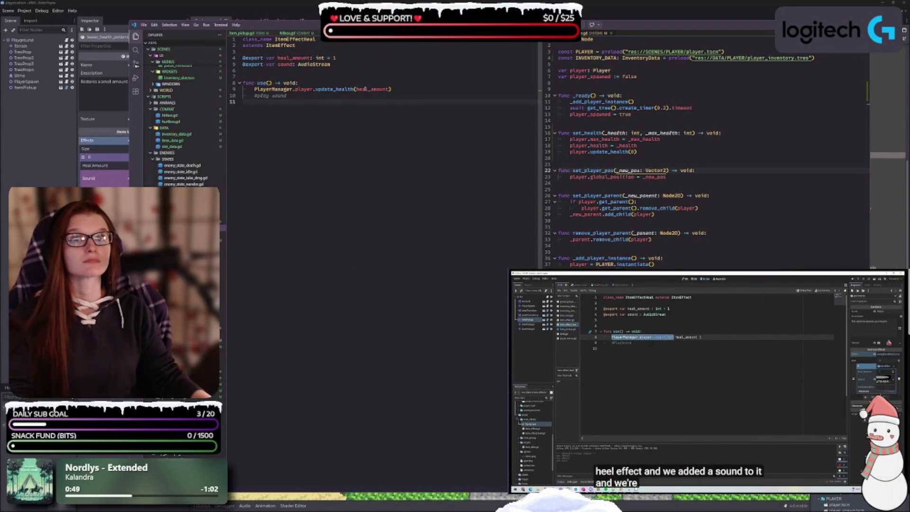
- Delete the '#play sound' placeholder comment on line 10 of the heal effect's use function
{"action": "left_click", "coordinate": [303, 96]}
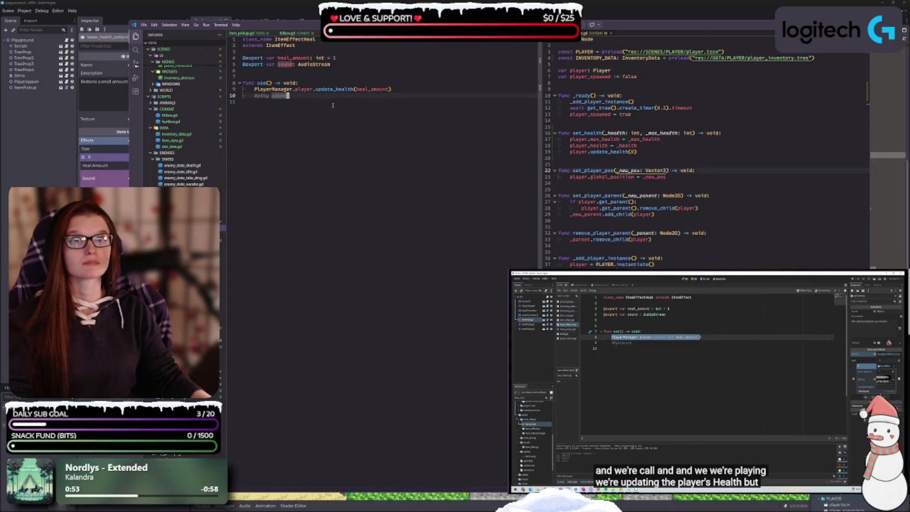
{"action": "key", "text": "BackSpace"}
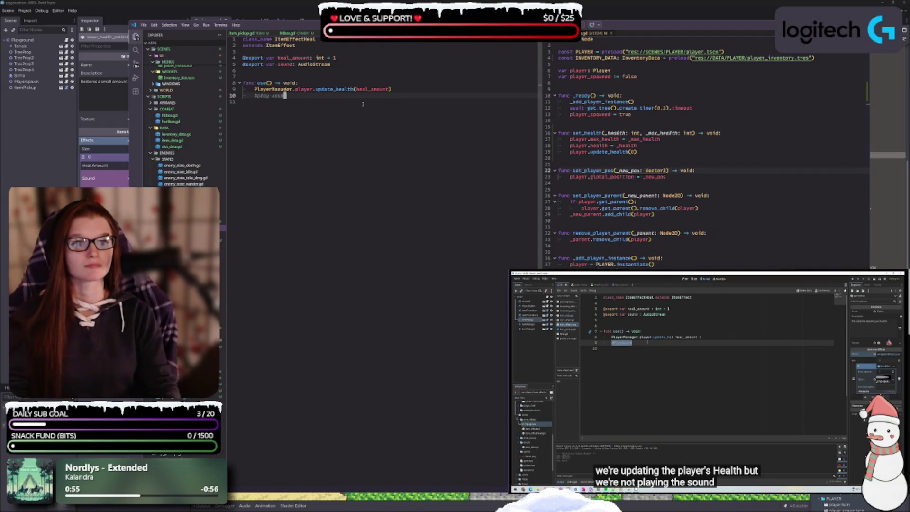
{"action": "key", "text": "BackSpace"}
{"action": "key", "text": "BackSpace"}
{"action": "key", "text": "BackSpace"}
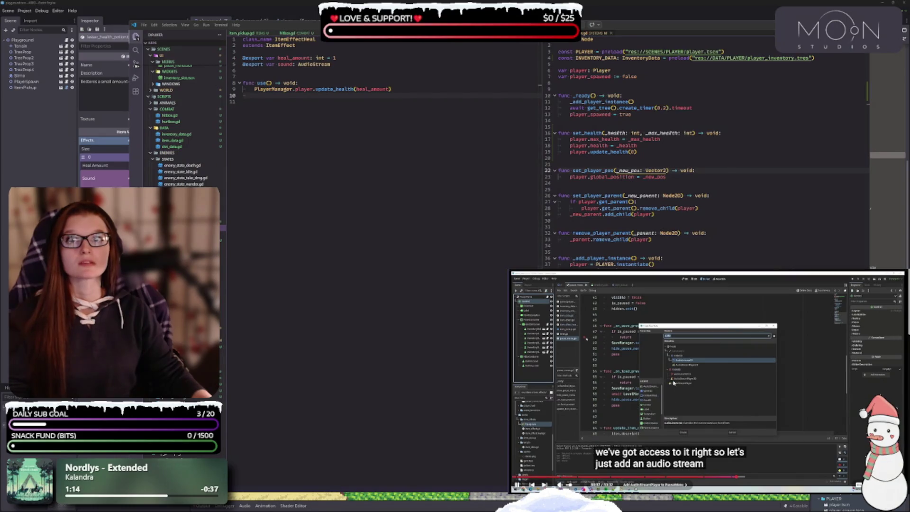
- Pause the tutorial video and go back to Godot's pause_menu scene
{"action": "left_click", "coordinate": [707, 381]}
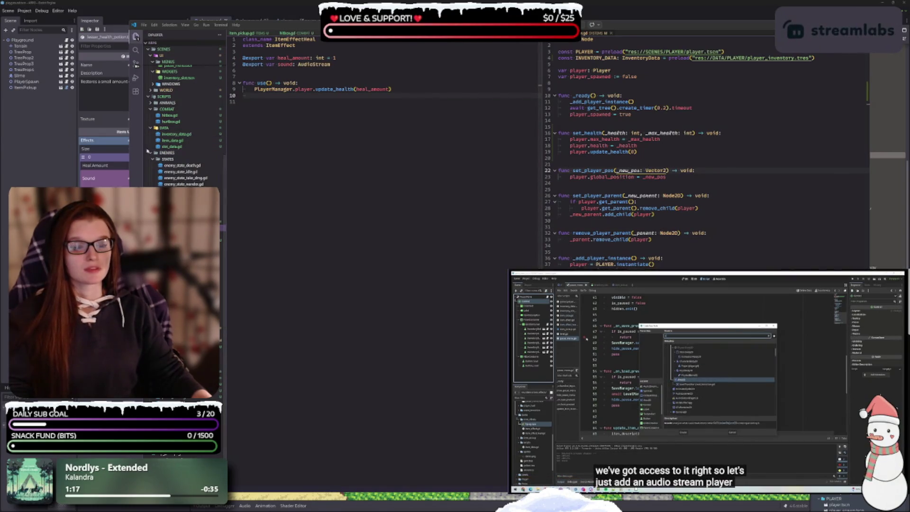
{"action": "left_click", "coordinate": [237, 6]}
{"action": "left_click", "coordinate": [307, 21]}
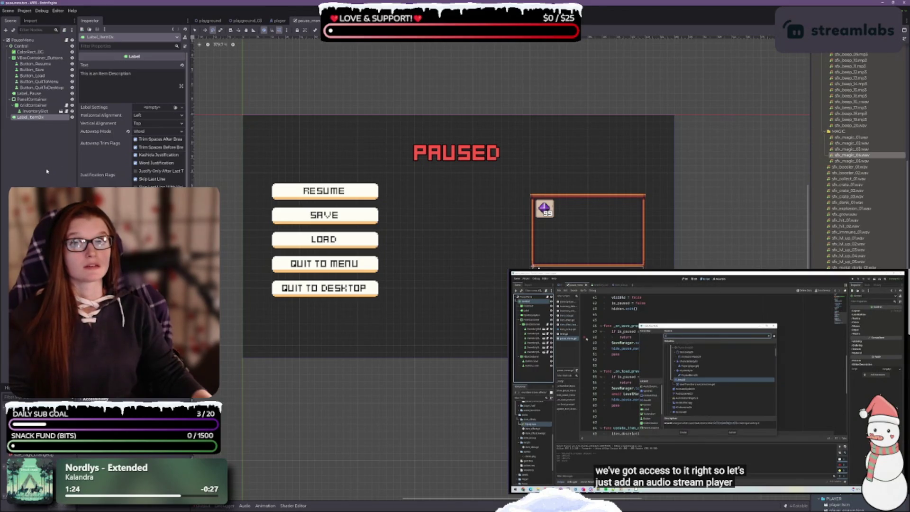
- Add an AudioStreamPlayer2D child node under the Control node
{"action": "right_click", "coordinate": [27, 46]}
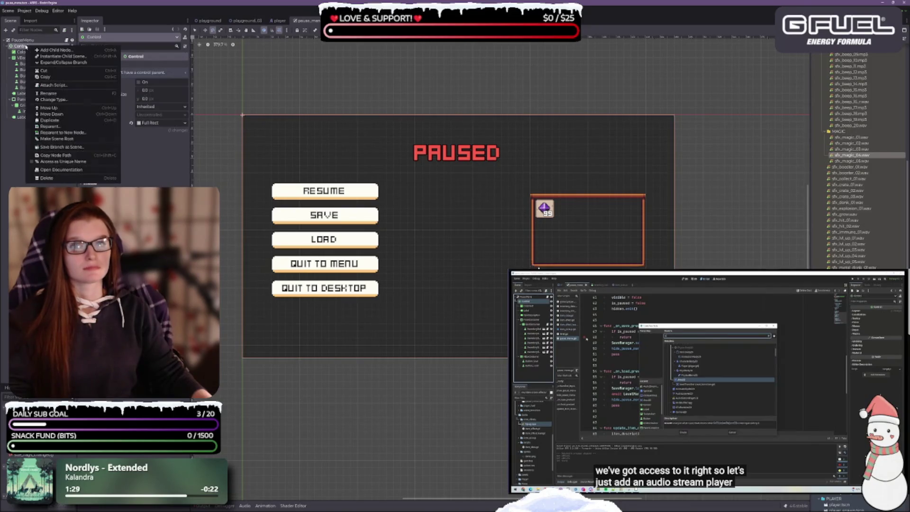
{"action": "left_click", "coordinate": [50, 49]}
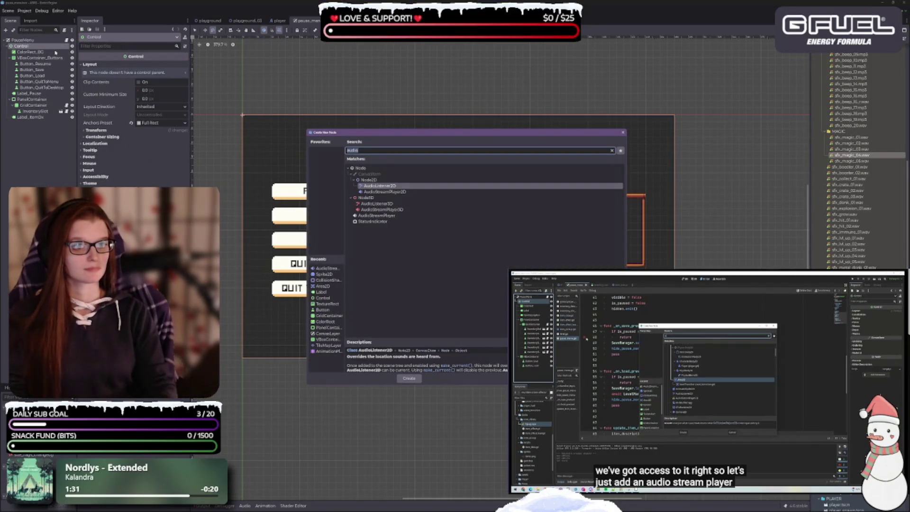
{"action": "key", "text": "Down"}
{"action": "key", "text": "Return"}
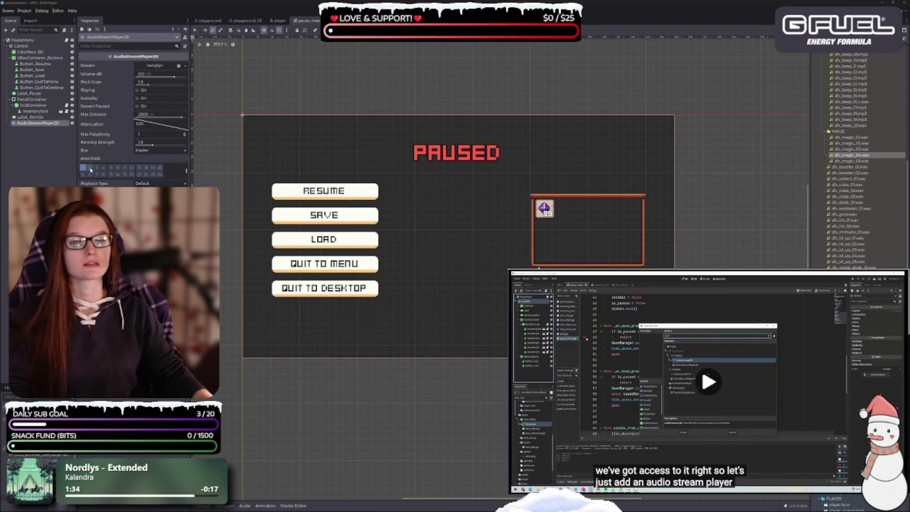
{"action": "key", "text": "F2"}
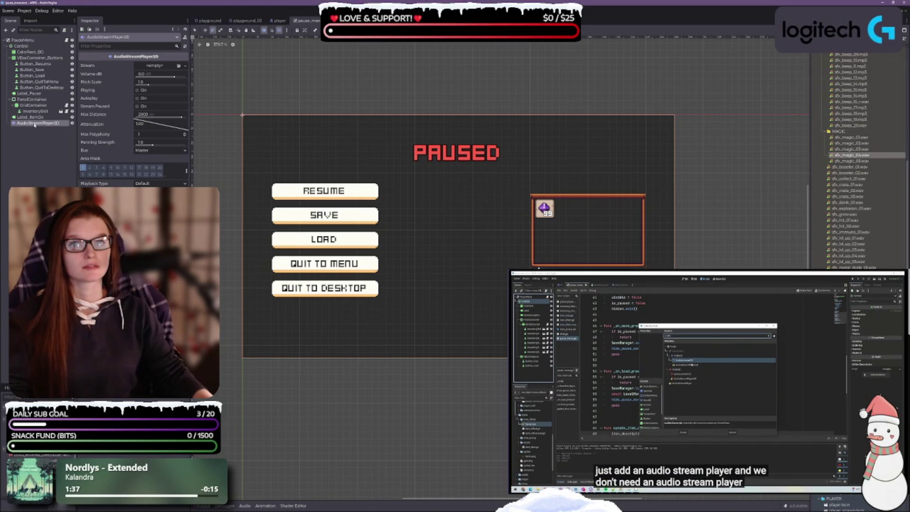
{"action": "key", "text": "Escape"}
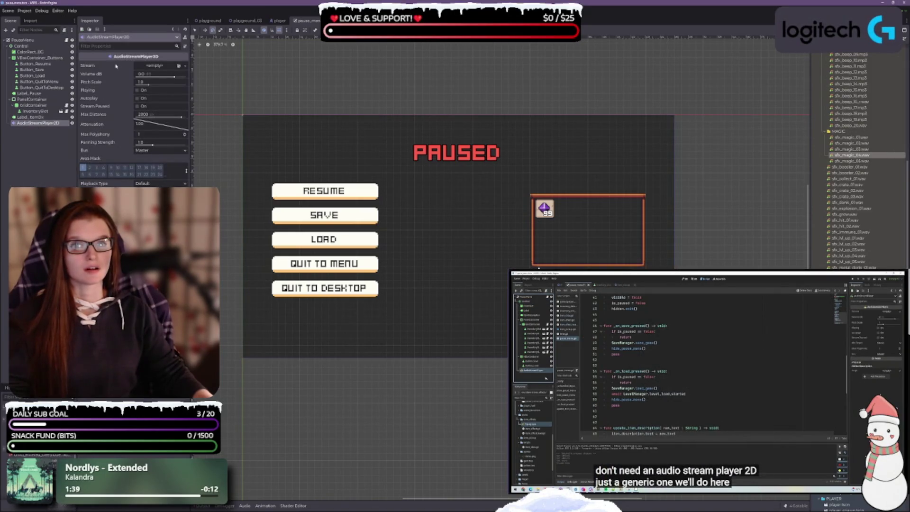
- Change the new audio node's type to a plain AudioStreamPlayer
{"action": "right_click", "coordinate": [42, 124]}
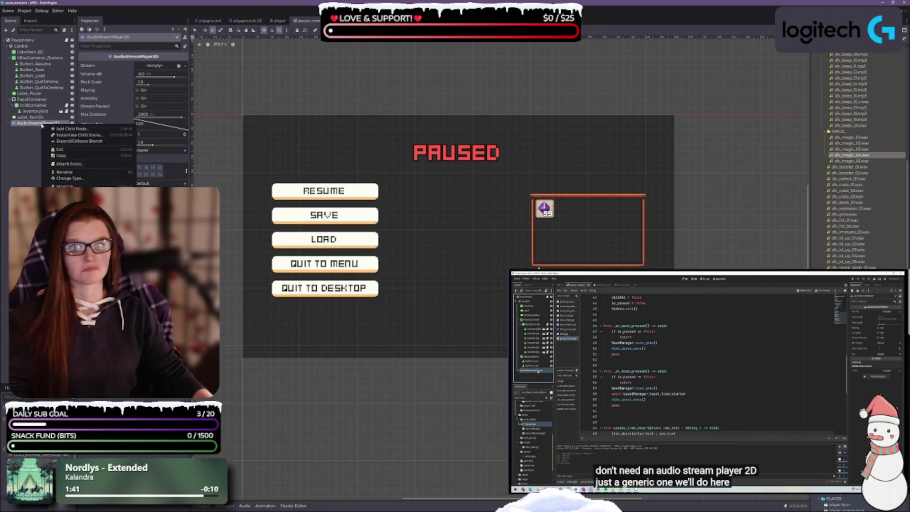
{"action": "left_click", "coordinate": [79, 178]}
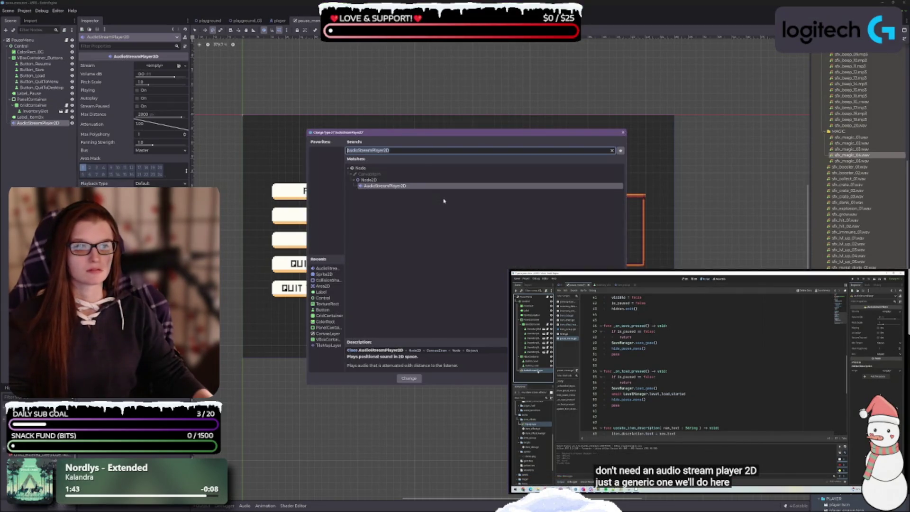
{"action": "left_click", "coordinate": [422, 151]}
{"action": "key", "text": "BackSpace"}
{"action": "key", "text": "BackSpace"}
{"action": "key", "text": "BackSpace"}
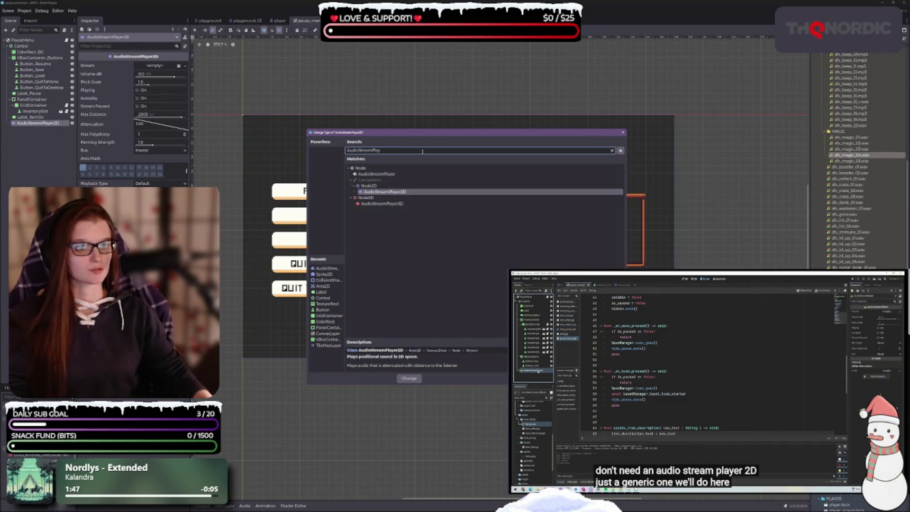
{"action": "left_click", "coordinate": [389, 174]}
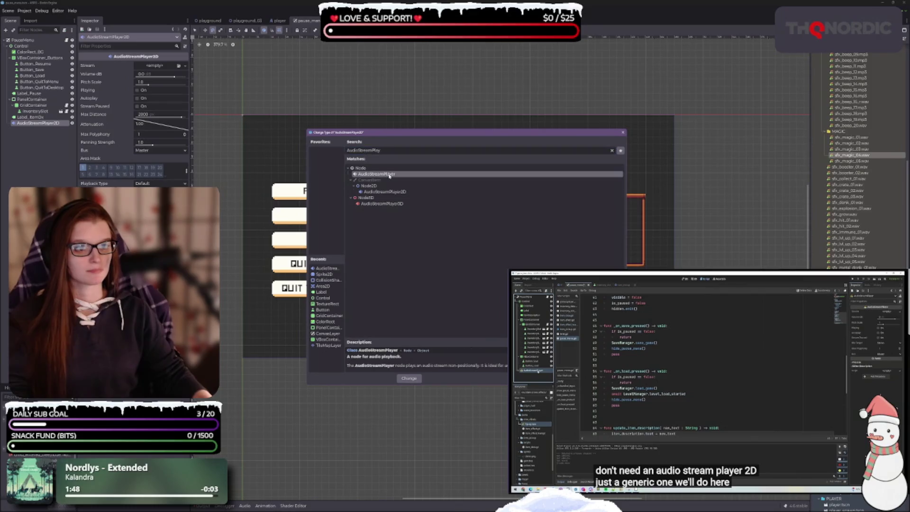
{"action": "left_click", "coordinate": [409, 378]}
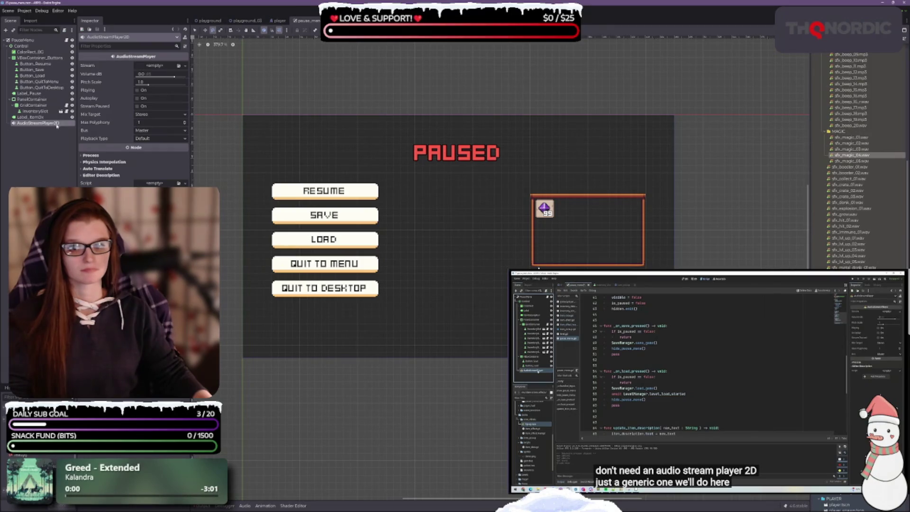
- Rename the audio node to AudioStreamPlayer
{"action": "key", "text": "F2"}
{"action": "key", "text": "End"}
{"action": "key", "text": "BackSpace"}
{"action": "key", "text": "BackSpace"}
{"action": "key", "text": "Return"}
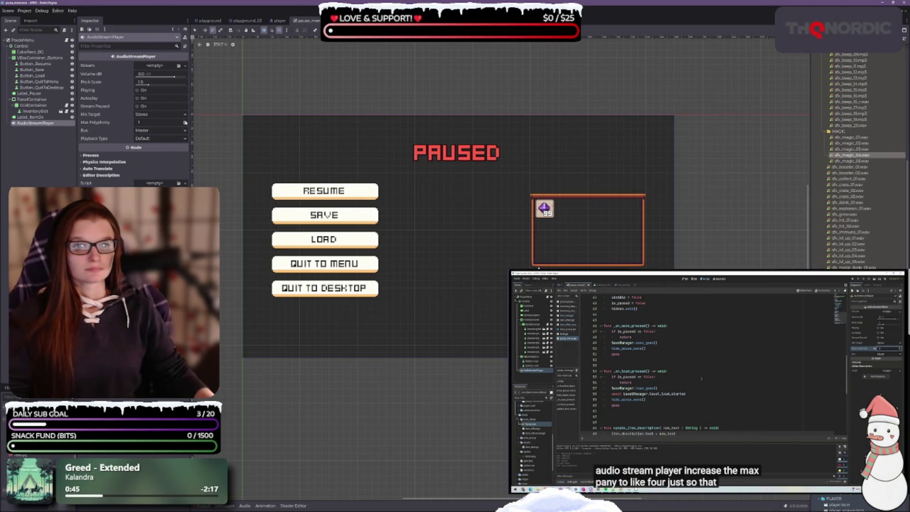
- Switch to the Script workspace to read item_pickup.gd's audio_player reference
{"action": "scroll", "coordinate": [185, 122], "scroll_direction": "up", "scroll_amount": 3}
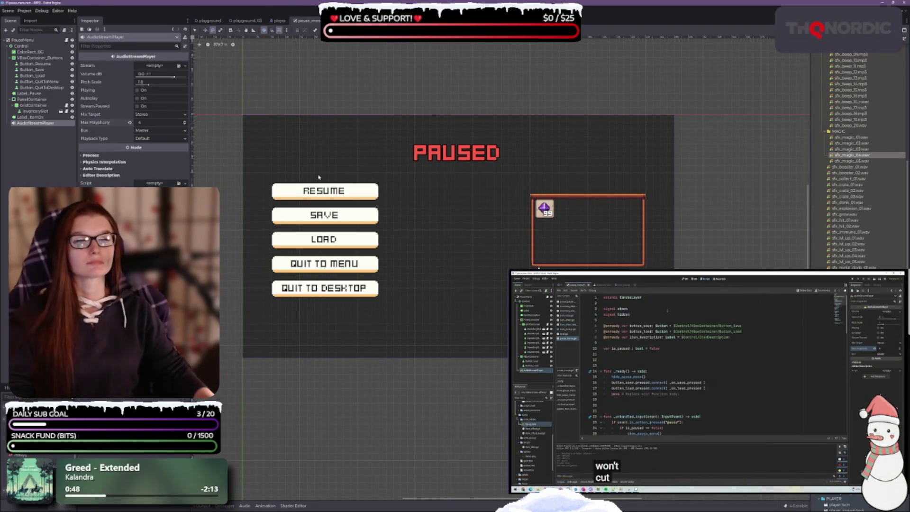
{"action": "scroll", "coordinate": [386, 140], "scroll_direction": "down", "scroll_amount": 1}
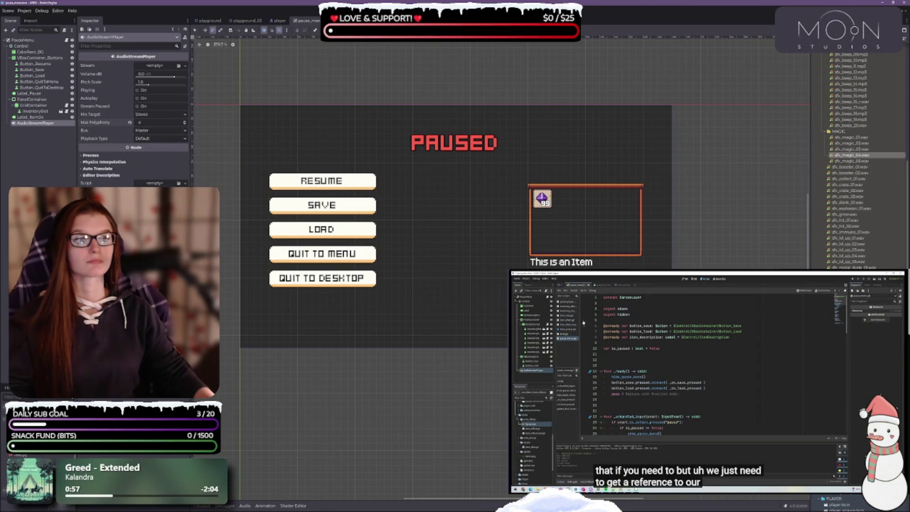
{"action": "key", "text": "ctrl+F3"}
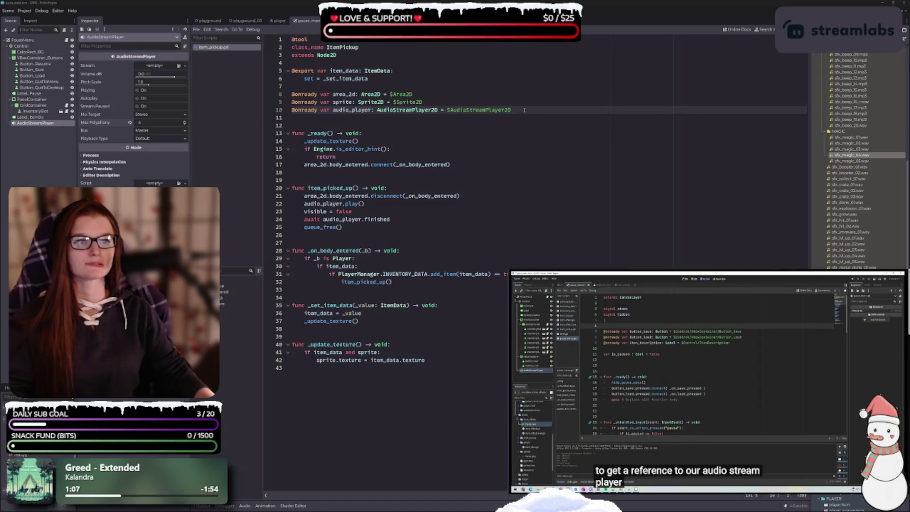
- Open the pause menu script externally, return to Godot, and close the pause_menu scene tab
{"action": "left_click", "coordinate": [310, 21]}
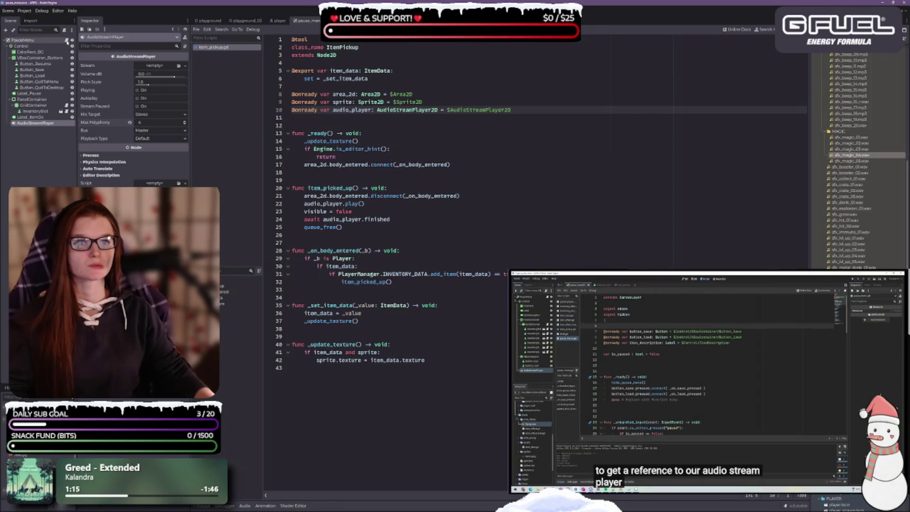
{"action": "left_click", "coordinate": [67, 41]}
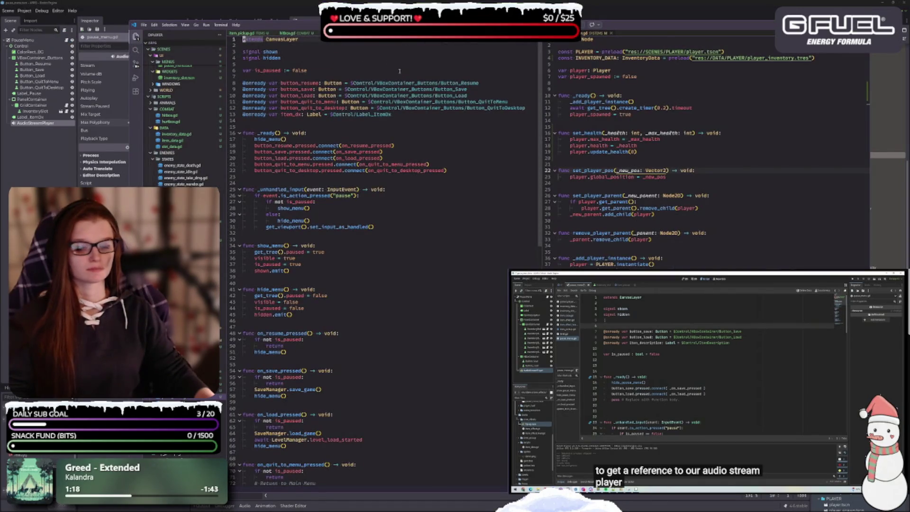
{"action": "key", "text": "alt+Tab"}
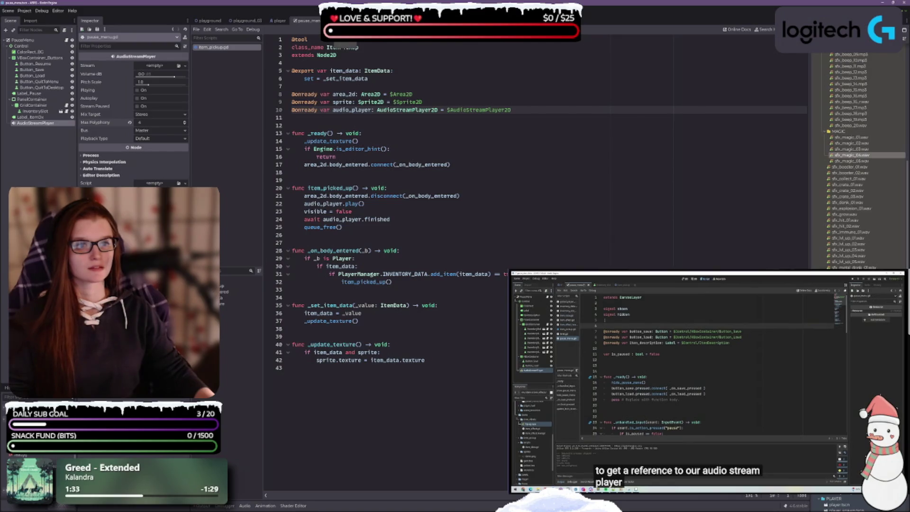
{"action": "middle_click", "coordinate": [296, 22]}
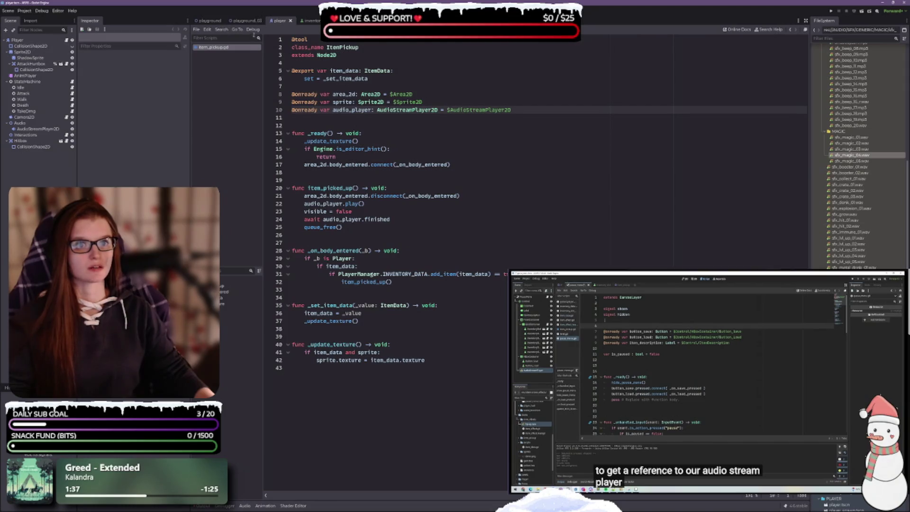
- Open the item_pickup scene and glance at its 2D view and item_pickup.gd code
{"action": "left_click", "coordinate": [332, 20]}
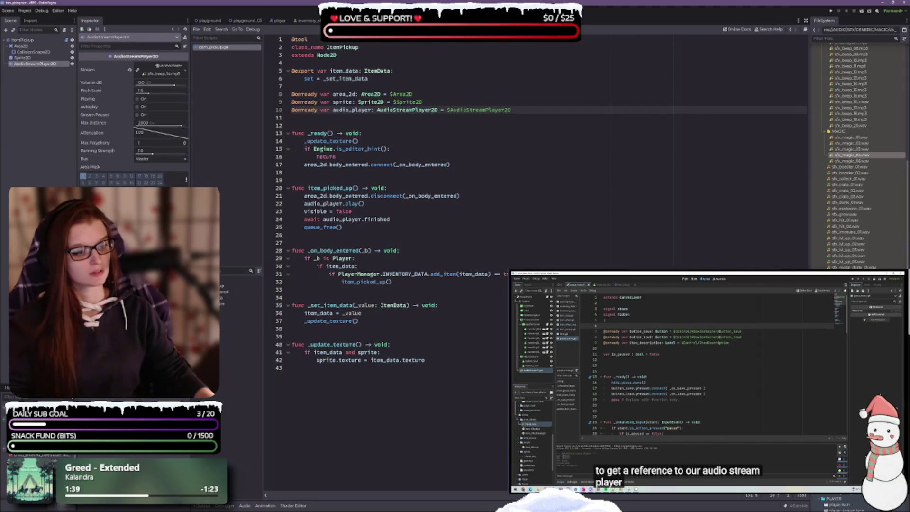
{"action": "key", "text": "ctrl+F1"}
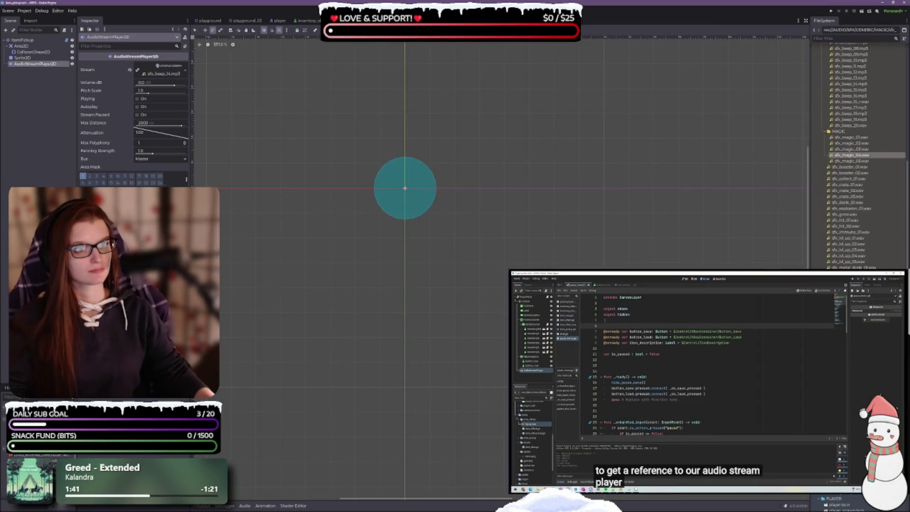
{"action": "key", "text": "ctrl+F3"}
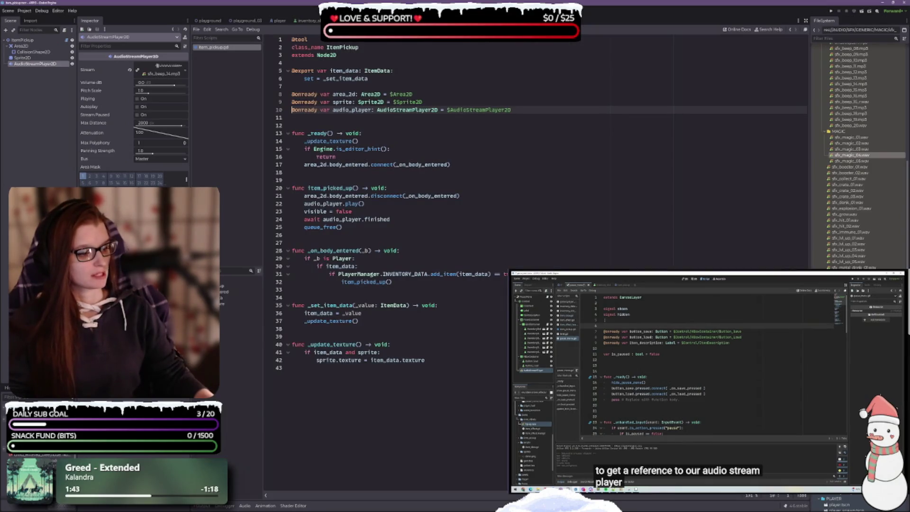
{"action": "scroll", "coordinate": [857, 155], "scroll_direction": "down", "scroll_amount": 5}
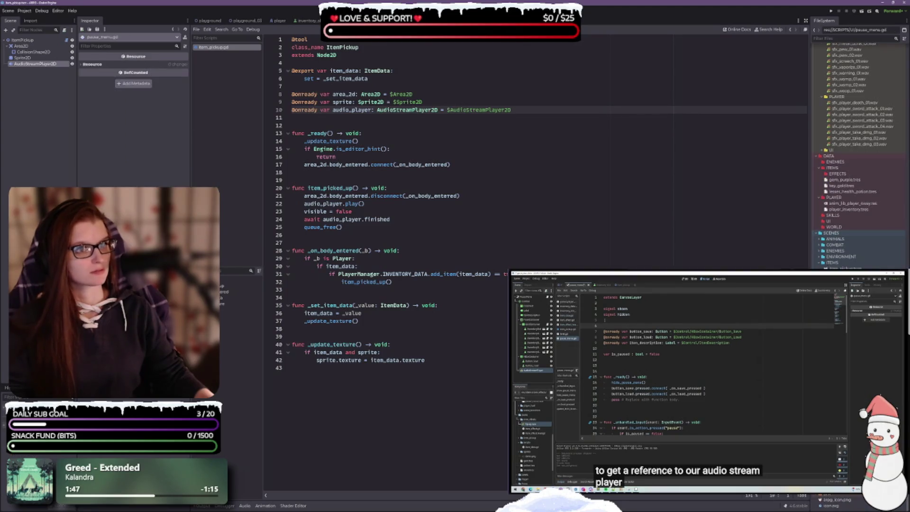
- Switch to the external code editor and back to item_pickup.gd in Godot
{"action": "key", "text": "alt+Tab"}
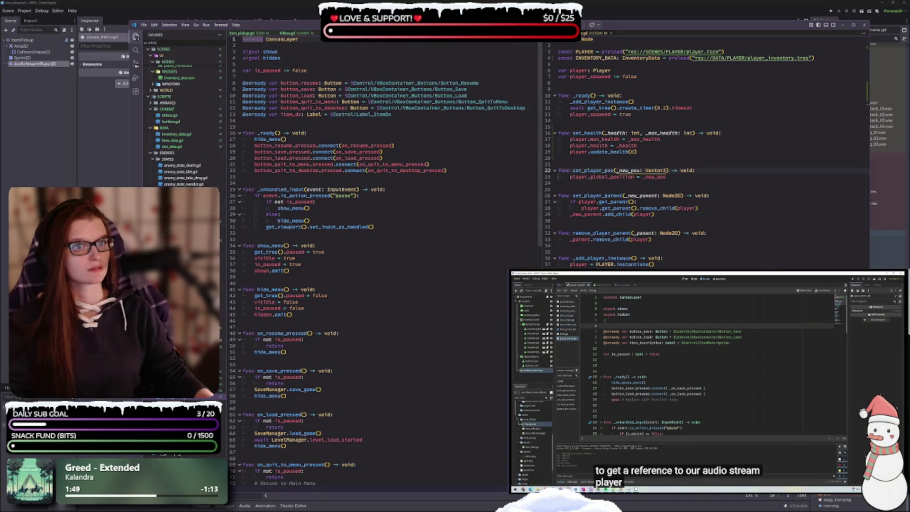
{"action": "key", "text": "alt+Tab"}
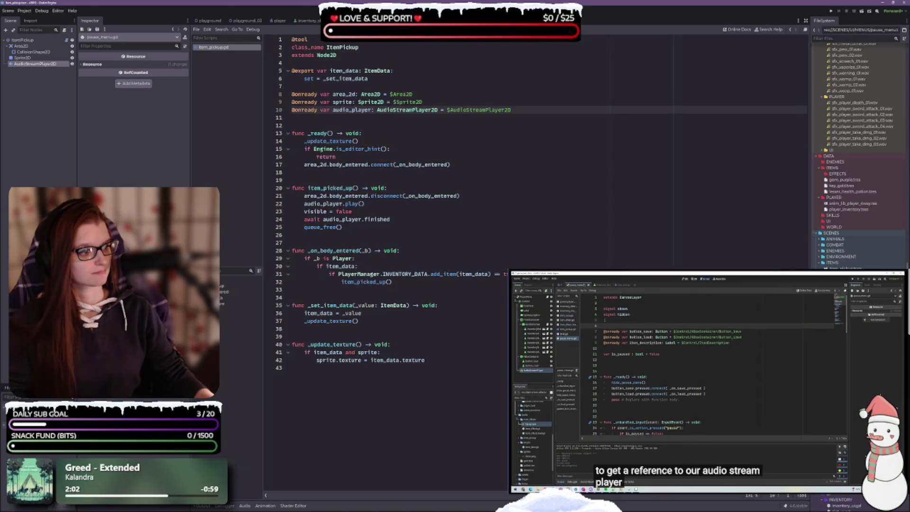
- Open the pause_menu scene, select the PauseMenu root and its script, then return to the script editor
{"action": "left_click", "coordinate": [360, 21]}
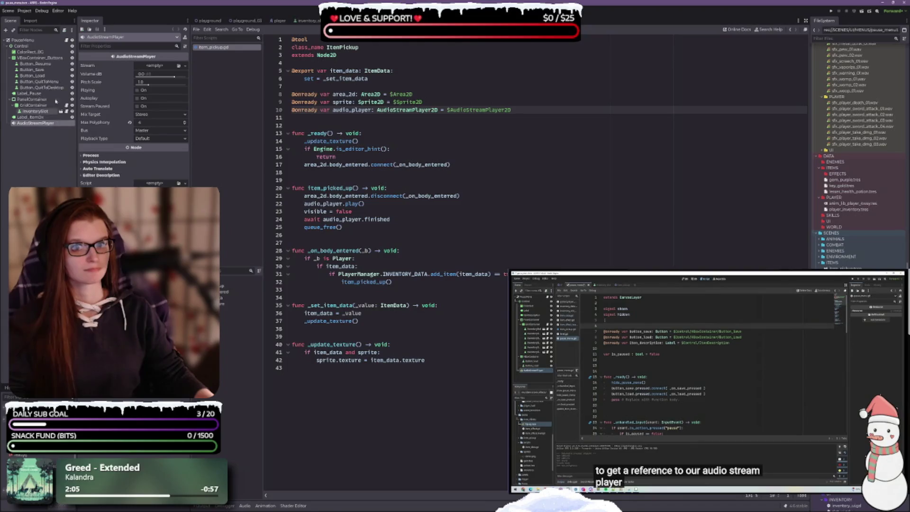
{"action": "left_click", "coordinate": [35, 40]}
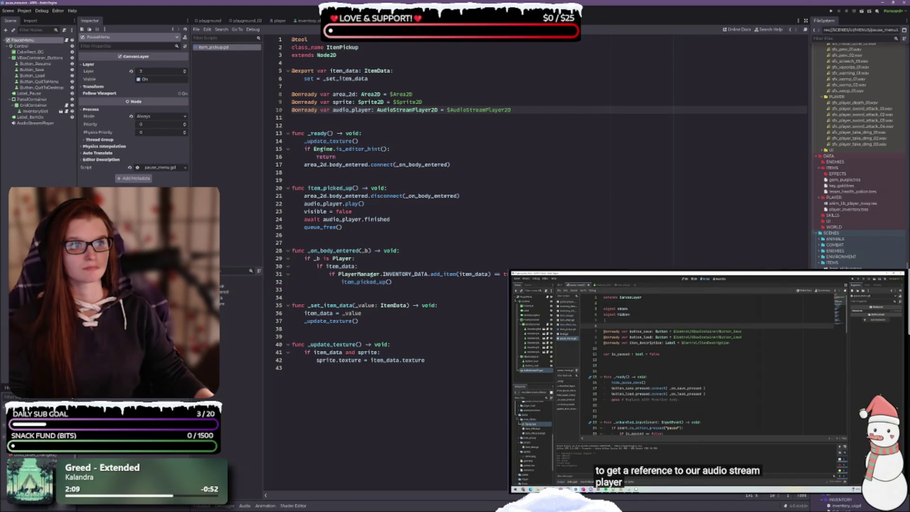
{"action": "left_click", "coordinate": [160, 167]}
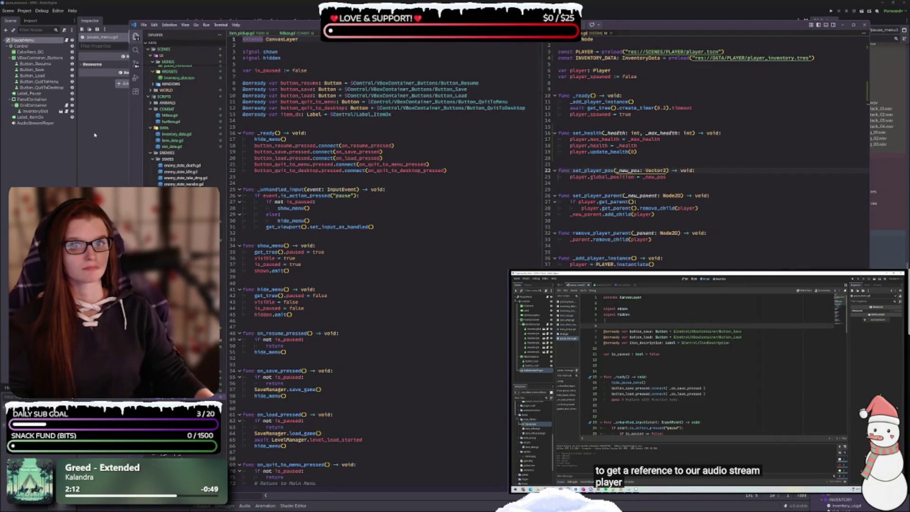
{"action": "left_click", "coordinate": [105, 133]}
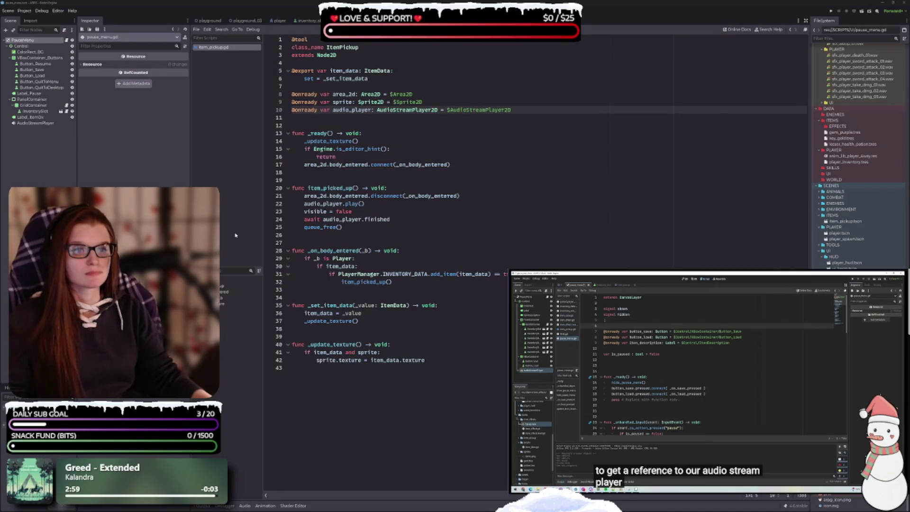
- Open SCRIPTS/UI/pause_menu.gd through the script editor's File > Open dialog
{"action": "right_click", "coordinate": [213, 48]}
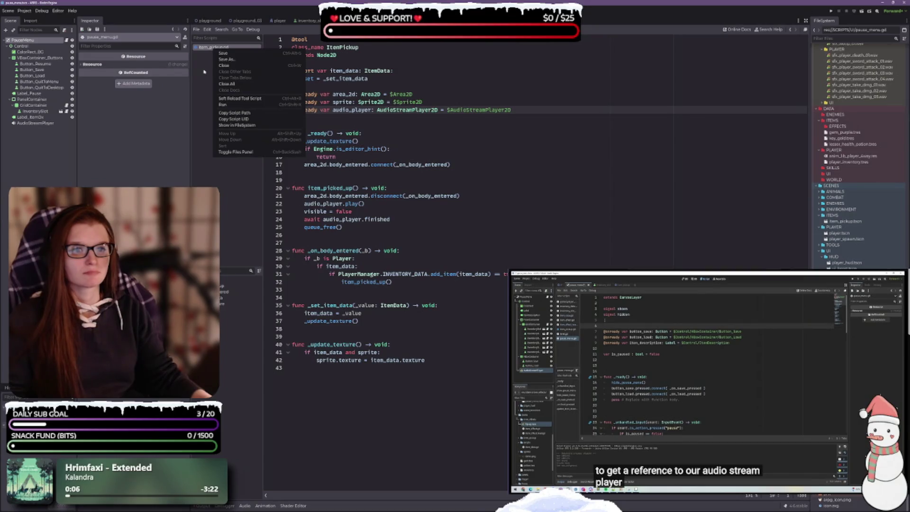
{"action": "left_click", "coordinate": [204, 71]}
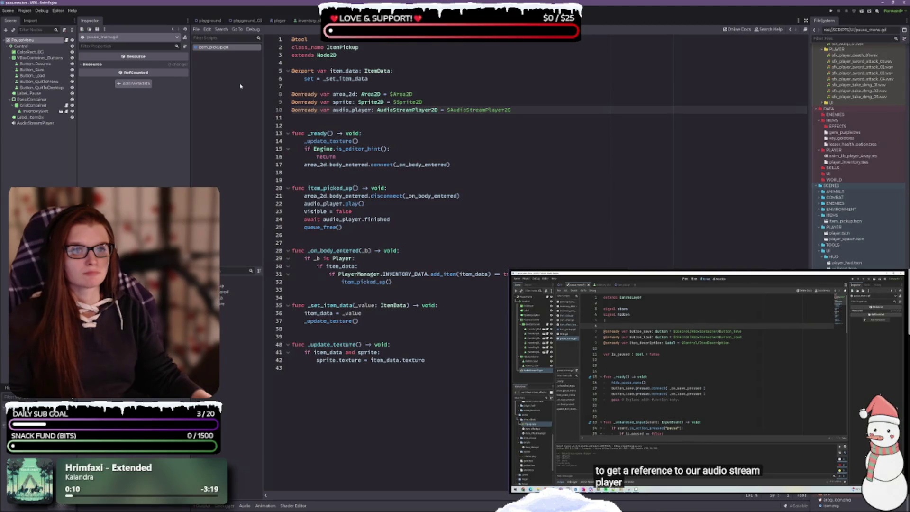
{"action": "left_click", "coordinate": [196, 30]}
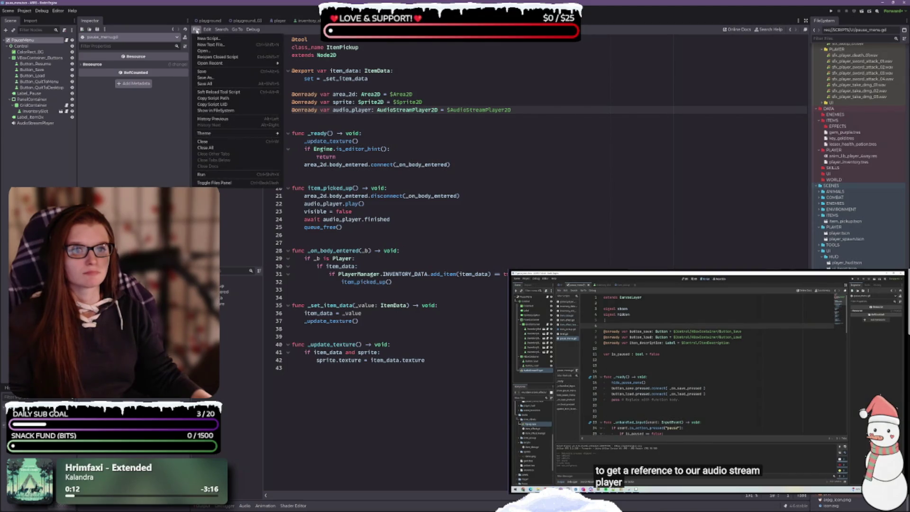
{"action": "mouse_move", "coordinate": [221, 65]}
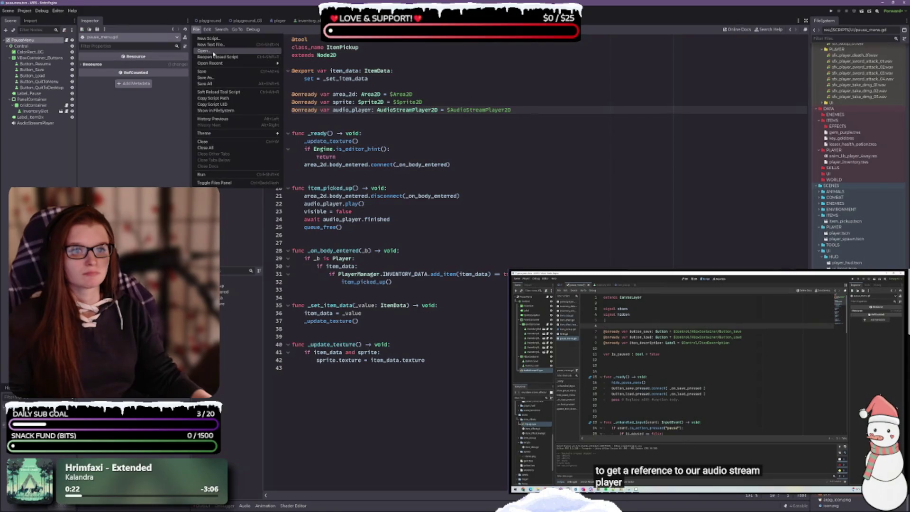
{"action": "left_click", "coordinate": [213, 52]}
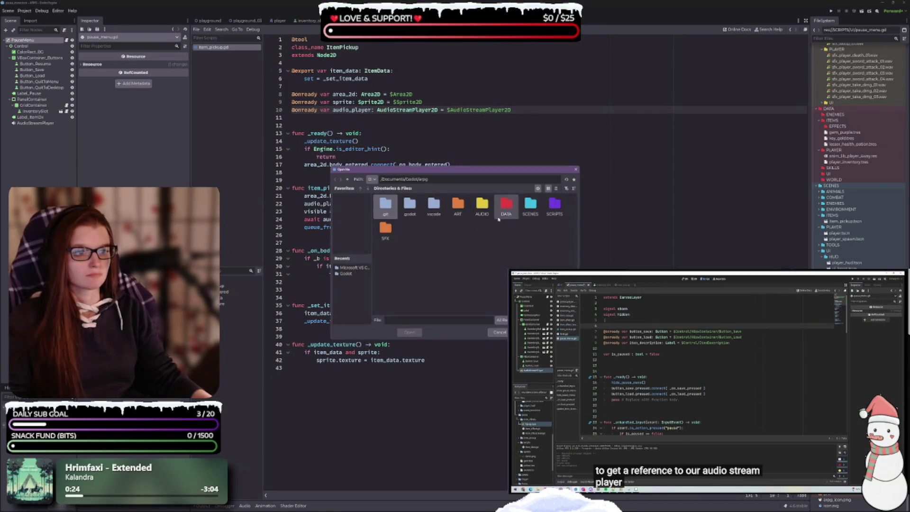
{"action": "double_click", "coordinate": [555, 209]}
{"action": "double_click", "coordinate": [410, 231]}
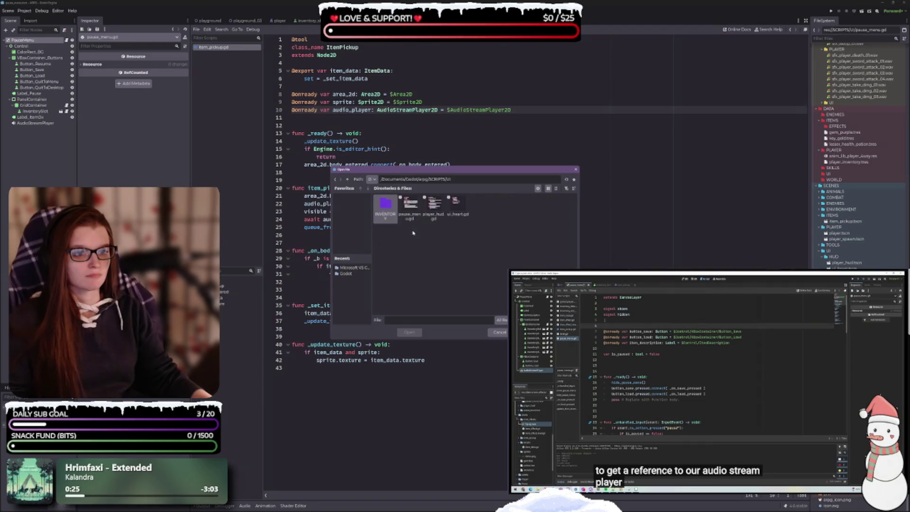
{"action": "double_click", "coordinate": [409, 205]}
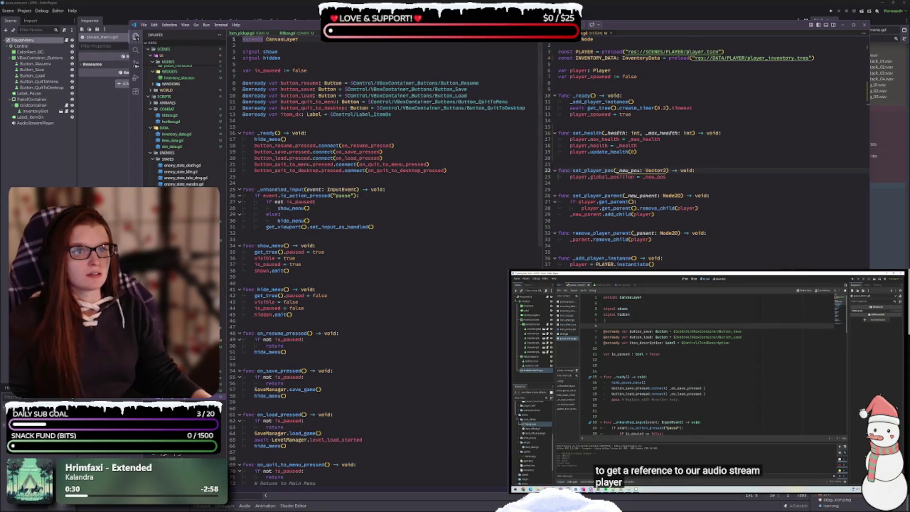
- Insert an empty line 14 below the Label_ItemDx reference in pause_menu.gd
{"action": "key", "text": "alt+Tab"}
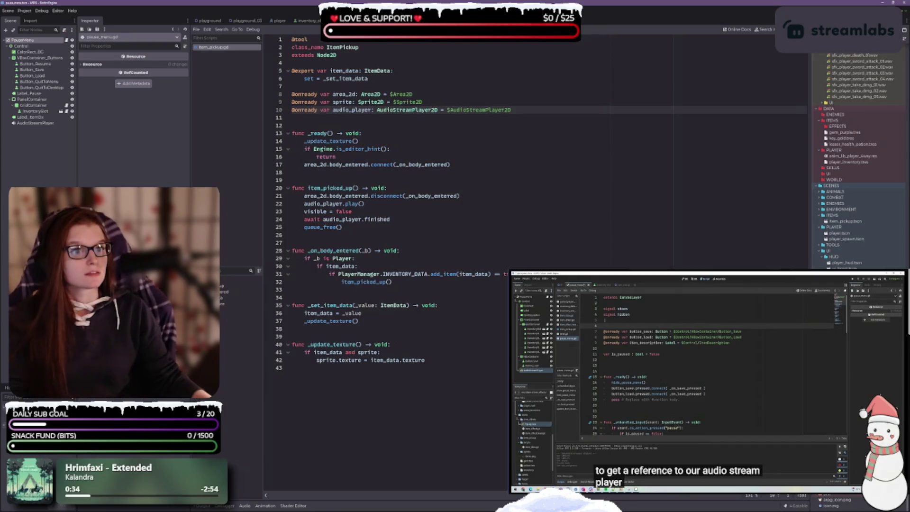
{"action": "left_click", "coordinate": [450, 274]}
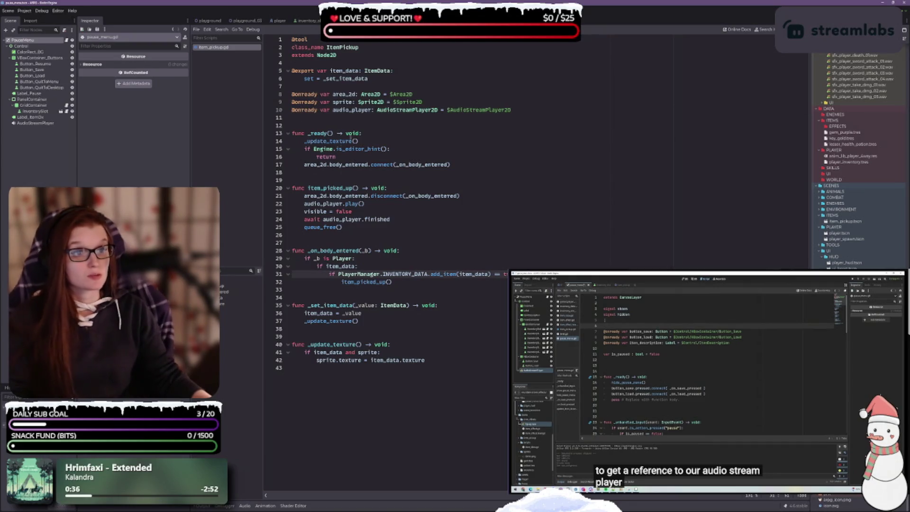
{"action": "key", "text": "ctrl+F1"}
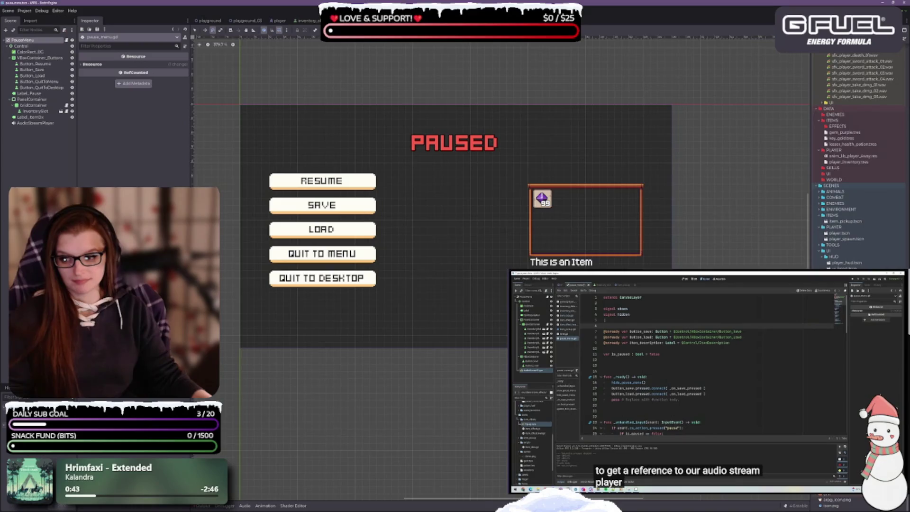
{"action": "key", "text": "alt+Tab"}
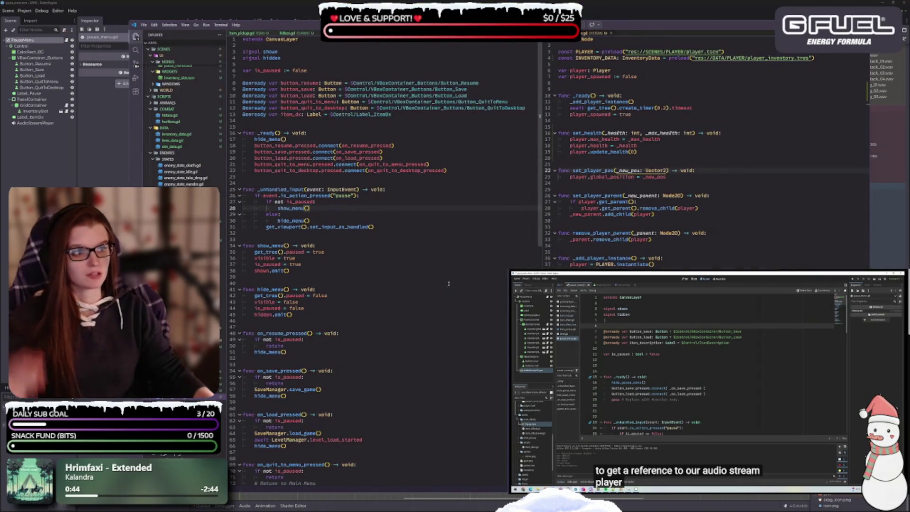
{"action": "left_click", "coordinate": [404, 114]}
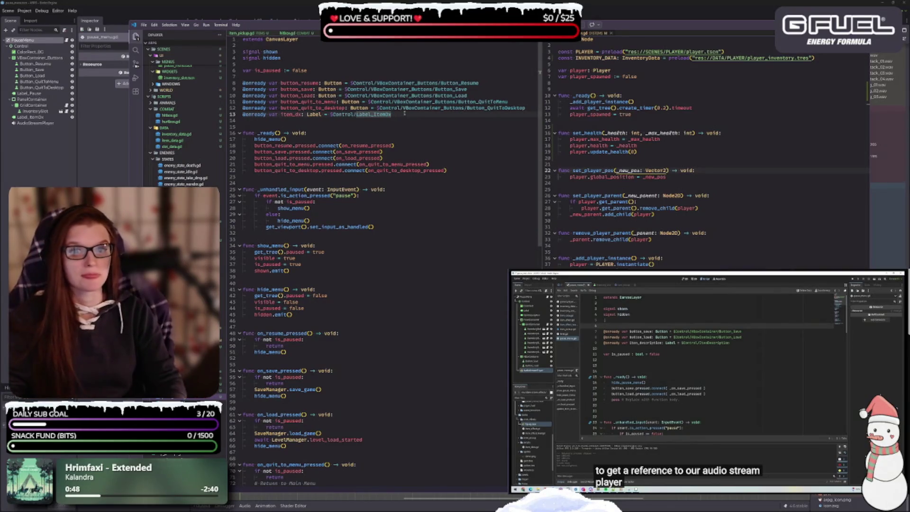
{"action": "key", "text": "Return"}
{"action": "type", "text": "@"}
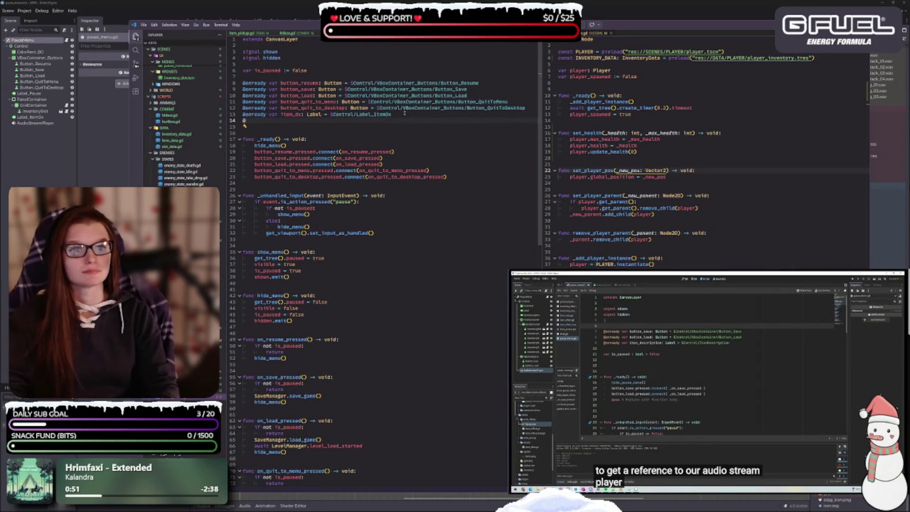
{"action": "type", "text": "onready var audio"}
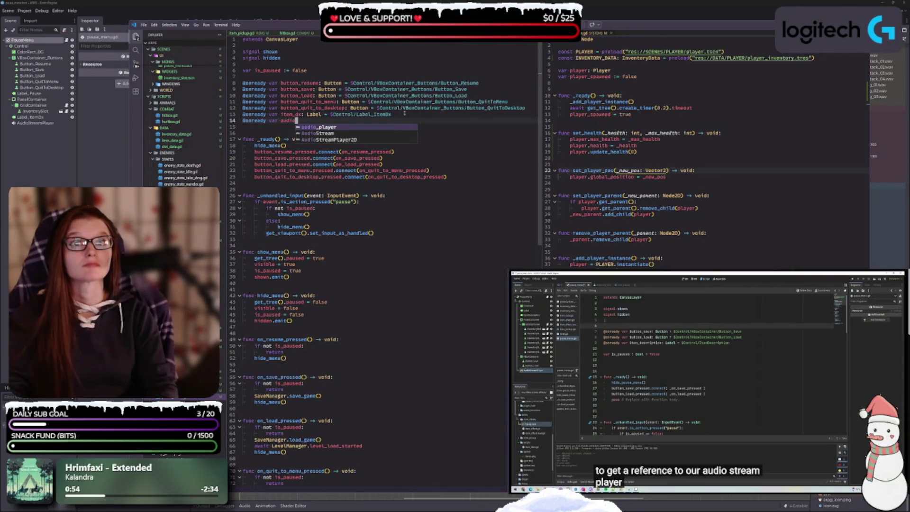
{"action": "key", "text": "Escape"}
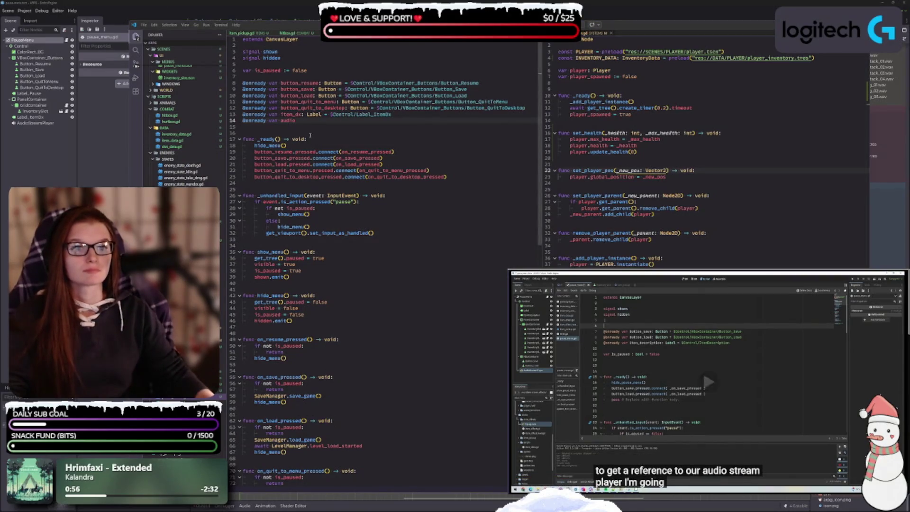
{"action": "key", "text": "ctrl+shift+Left"}
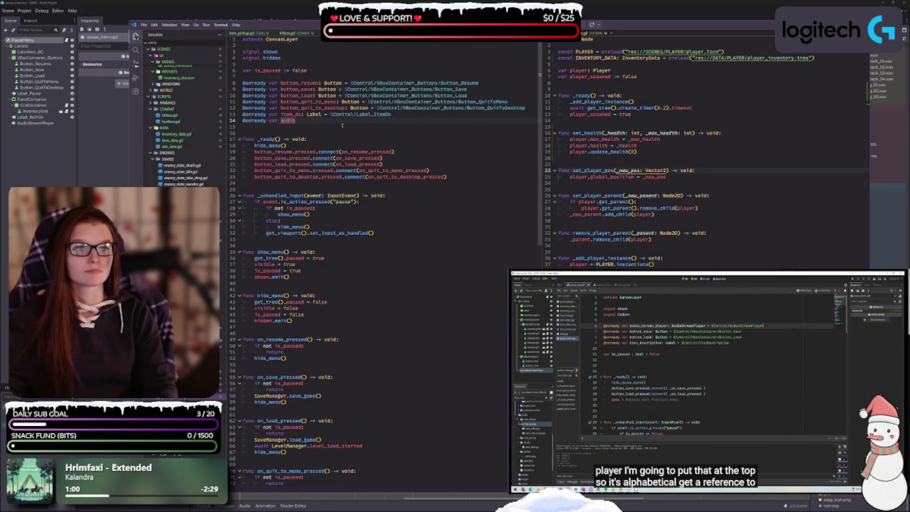
{"action": "type", "text": ":"}
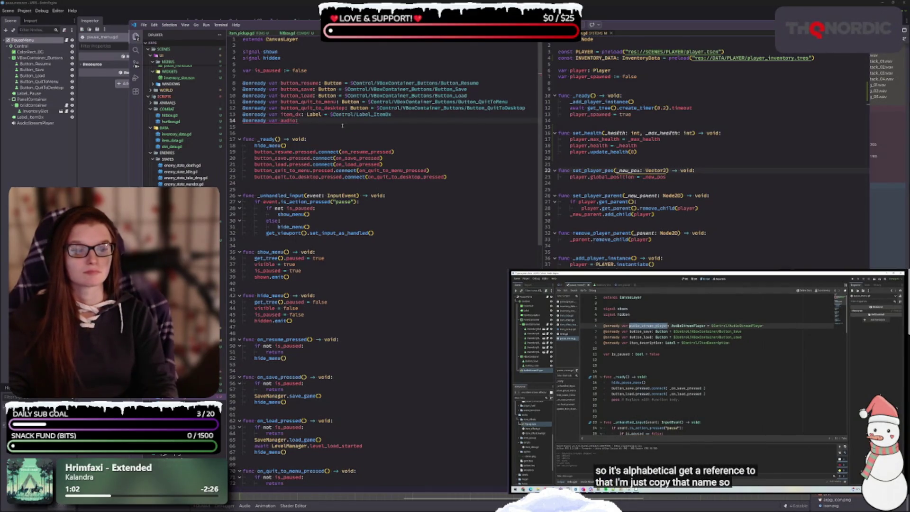
{"action": "type", "text": " Au"}
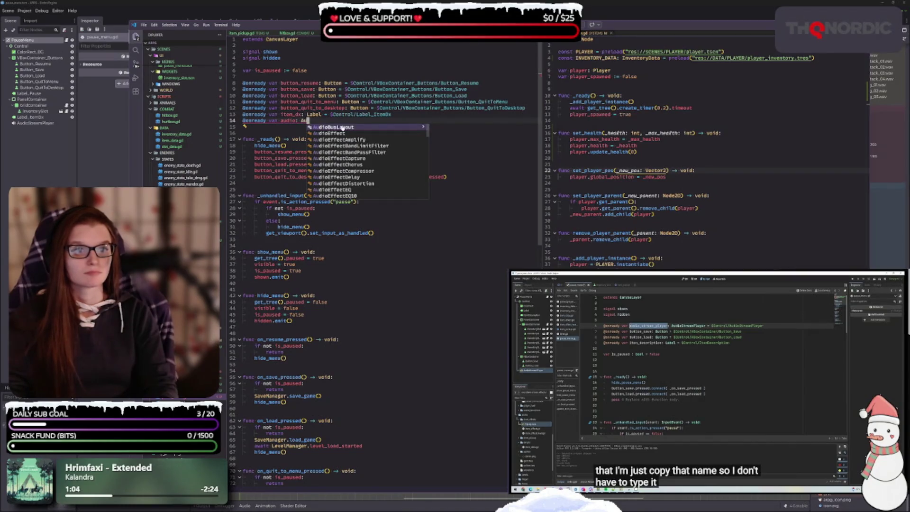
{"action": "type", "text": "dioSt"}
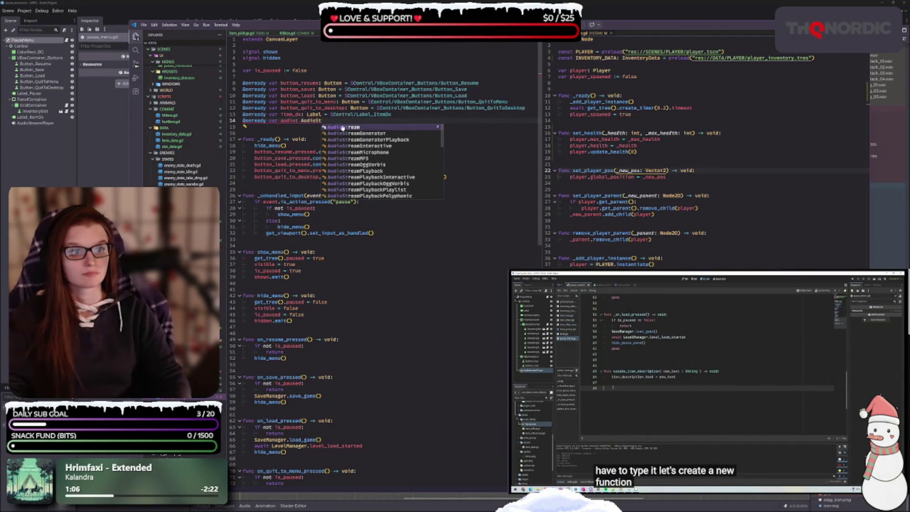
{"action": "key", "text": "Down"}
{"action": "key", "text": "Down"}
{"action": "key", "text": "Down"}
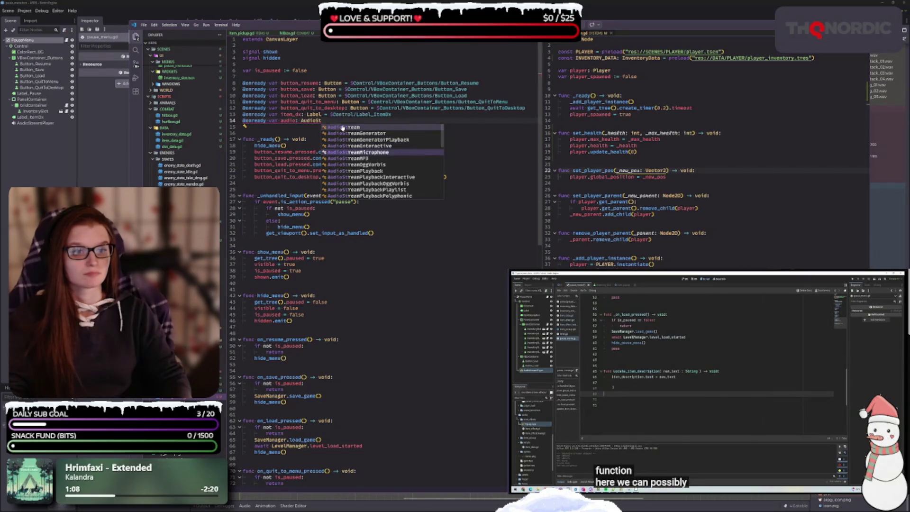
{"action": "key", "text": "Down"}
{"action": "key", "text": "Down"}
{"action": "key", "text": "Down"}
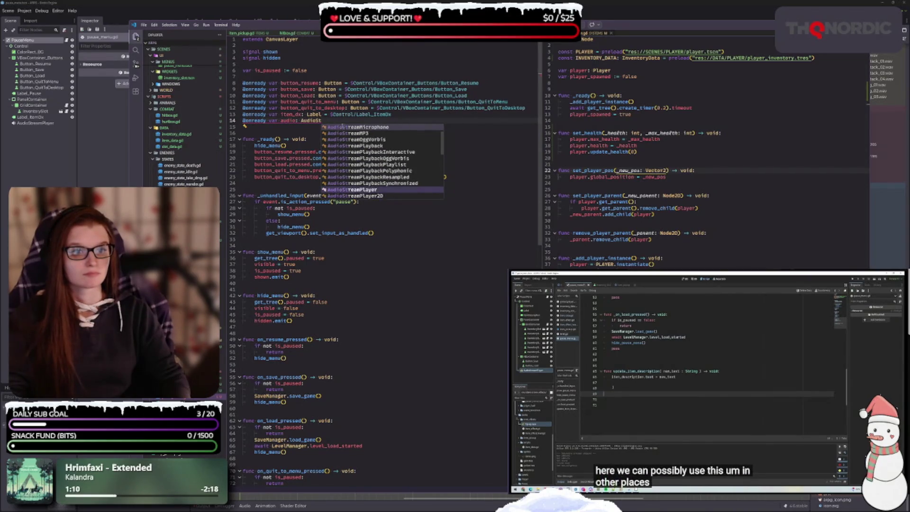
{"action": "key", "text": "Return"}
{"action": "type", "text": "= "}
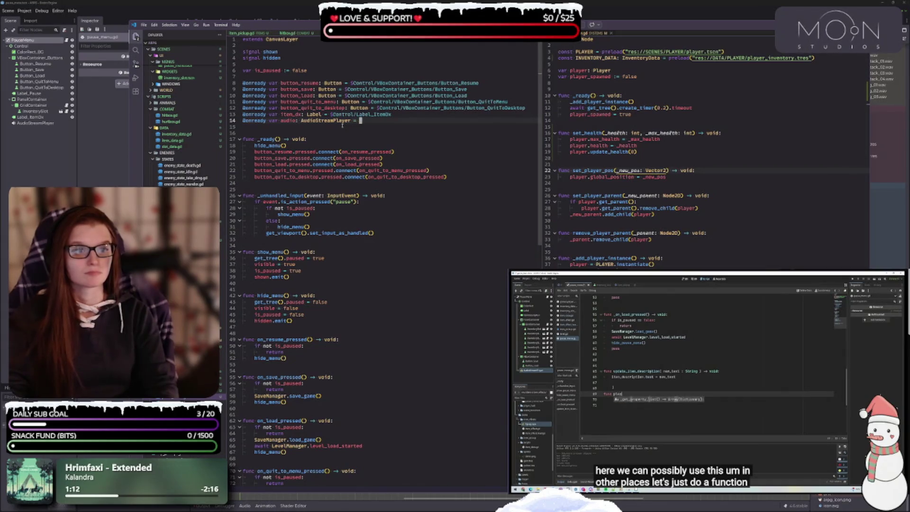
{"action": "type", "text": "$"}
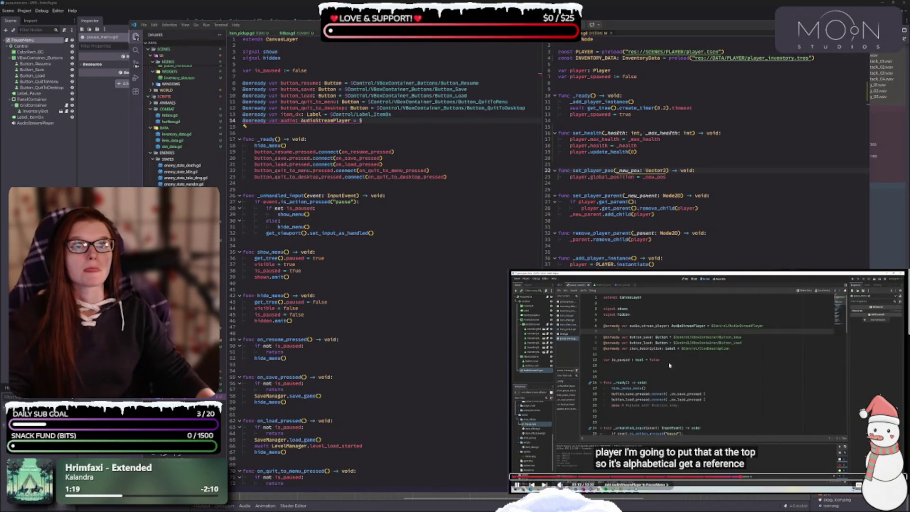
{"action": "key", "text": "space"}
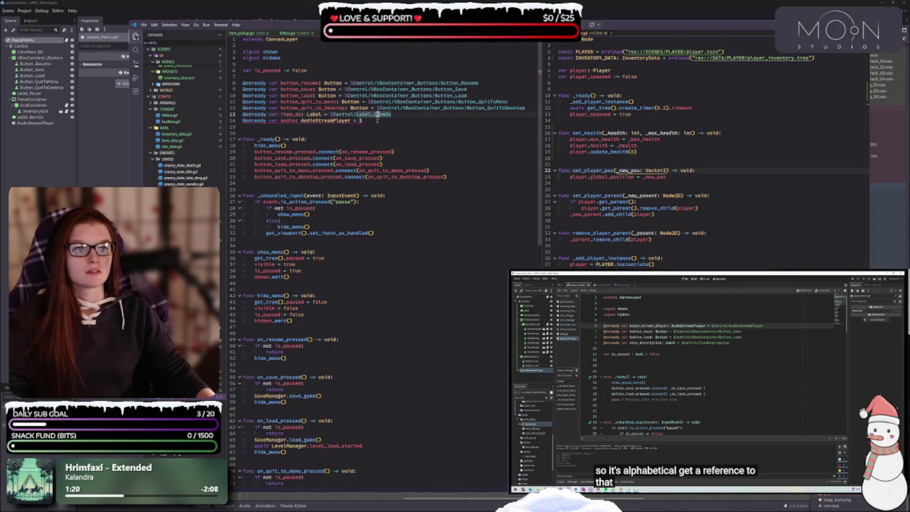
{"action": "type", "text": "Control/"}
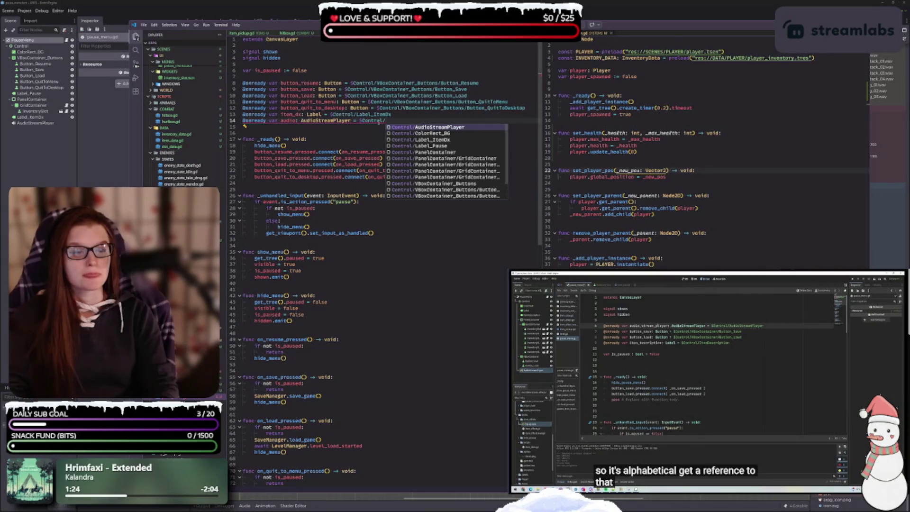
{"action": "key", "text": "Return"}
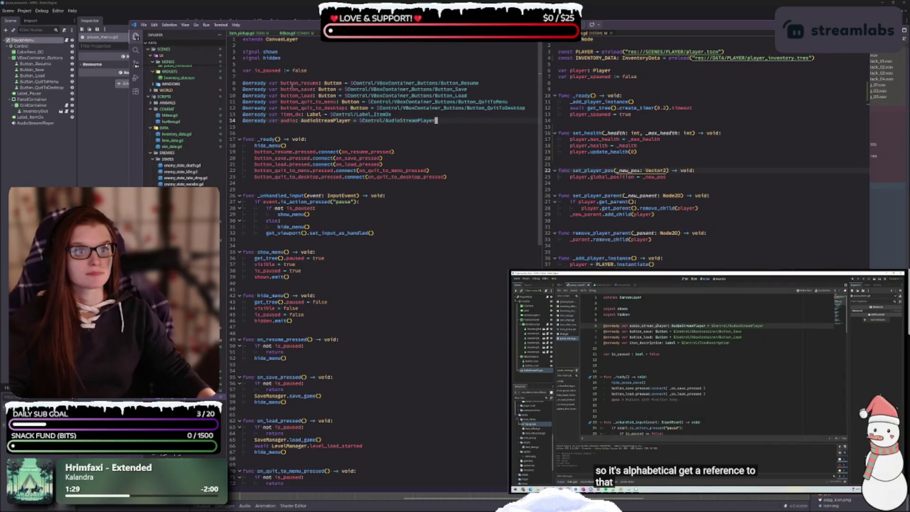
- Move the audio declaration to the top of the onready variables
{"action": "left_click", "coordinate": [285, 75]}
{"action": "key", "text": "Return"}
{"action": "left_click", "coordinate": [434, 126]}
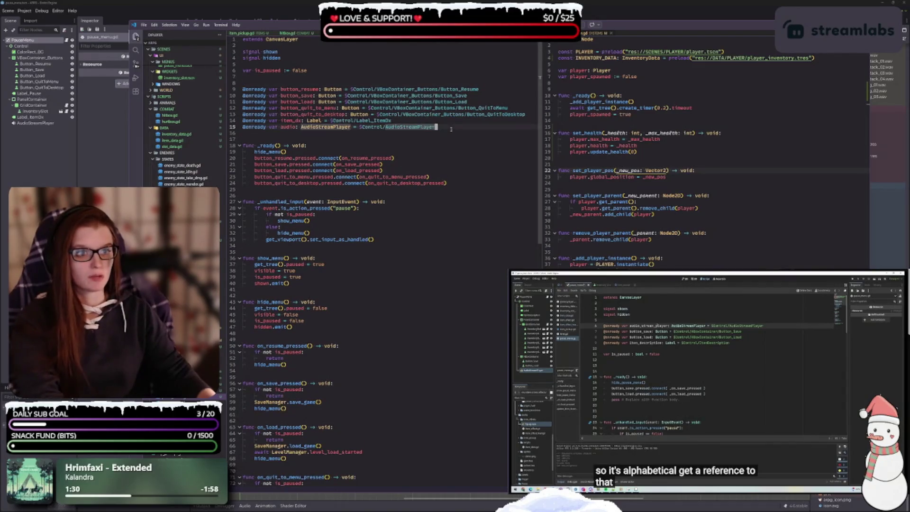
{"action": "left_click", "coordinate": [244, 127]}
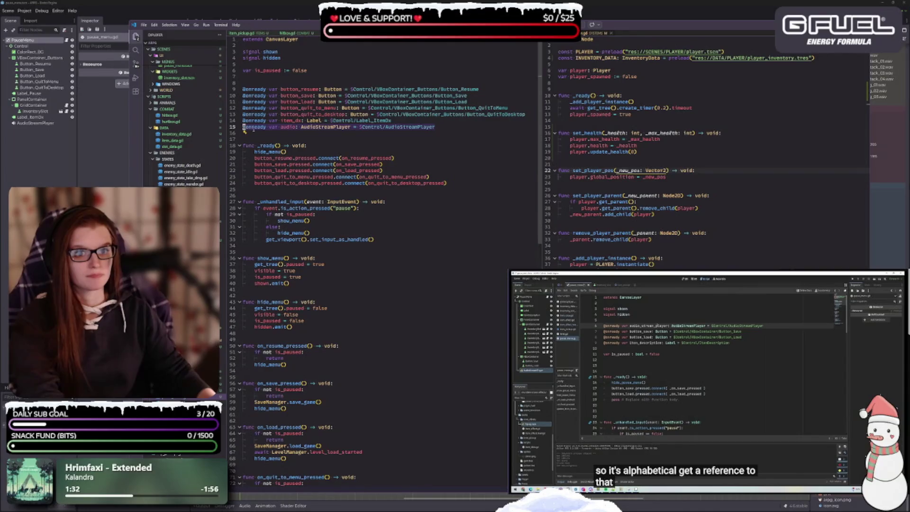
{"action": "left_click_drag", "start_coordinate": [241, 87], "coordinate": [242, 85]}
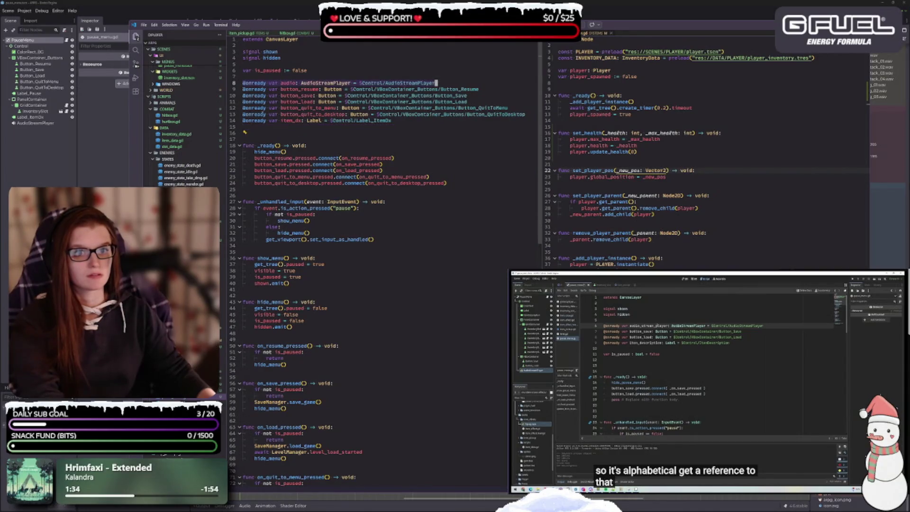
{"action": "left_click", "coordinate": [313, 127]}
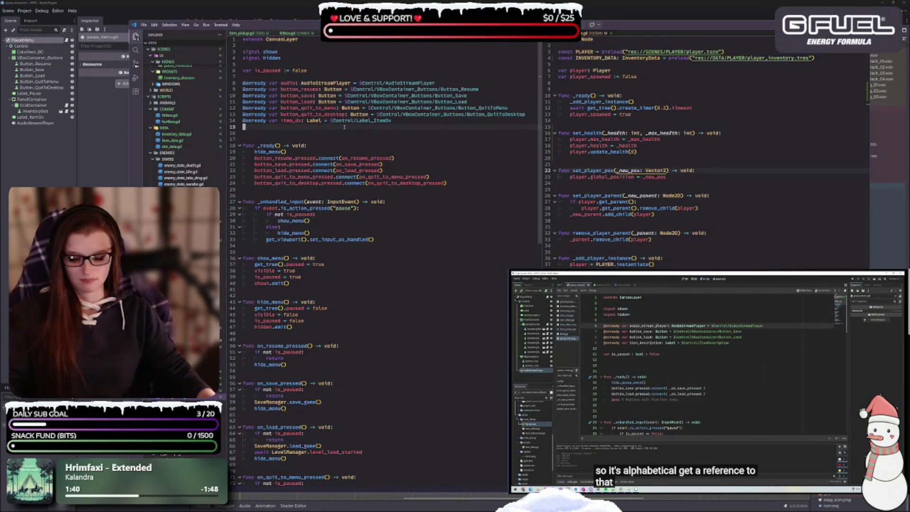
- Remove the leftover blank line and start a play_sound(_sound) function at the end of pause_menu.gd
{"action": "key", "text": "Delete"}
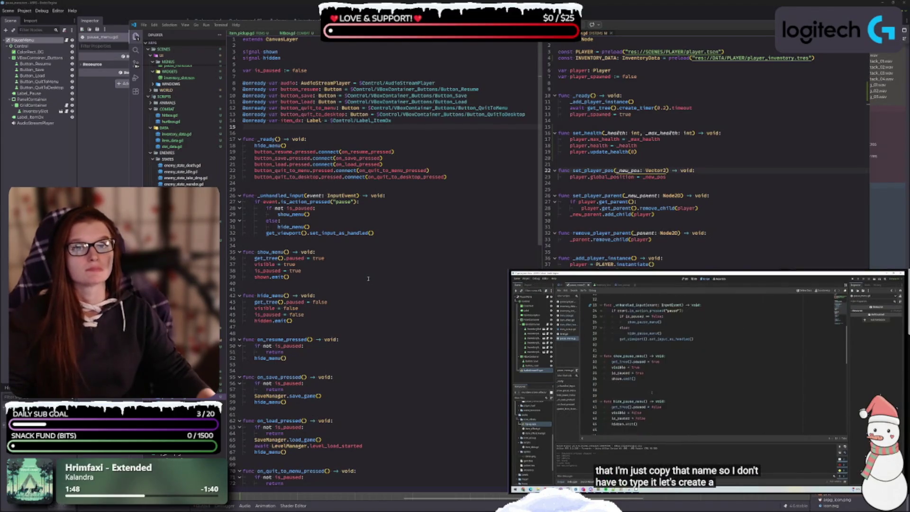
{"action": "scroll", "coordinate": [332, 308], "scroll_direction": "down", "scroll_amount": 10}
{"action": "left_click", "coordinate": [280, 360]}
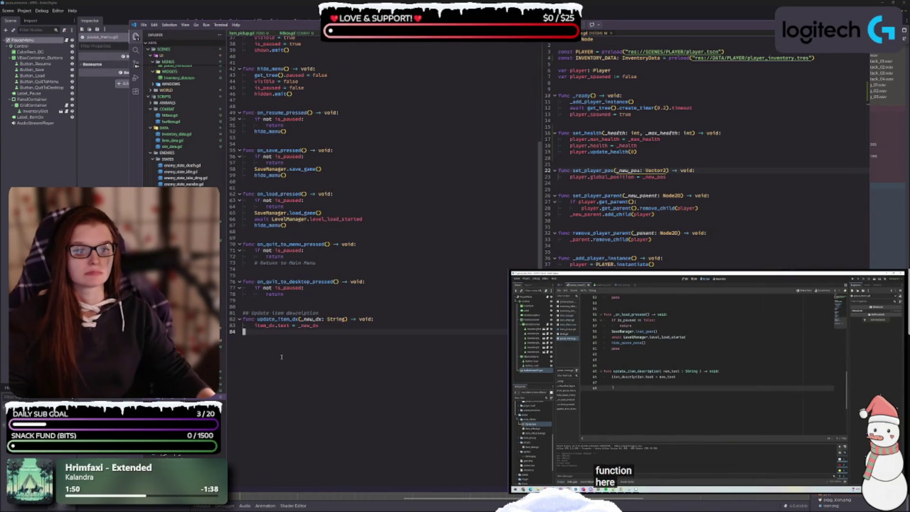
{"action": "key", "text": "Return"}
{"action": "key", "text": "Return"}
{"action": "type", "text": "func "}
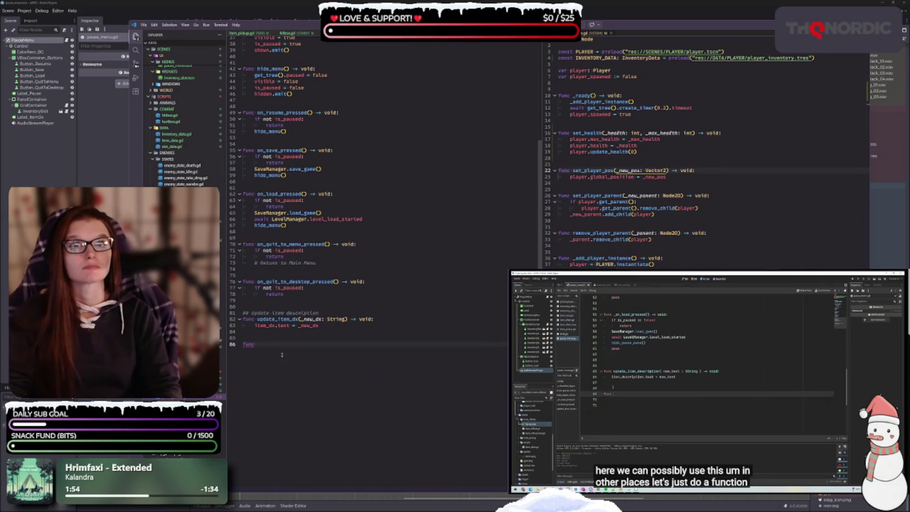
{"action": "type", "text": "play_"}
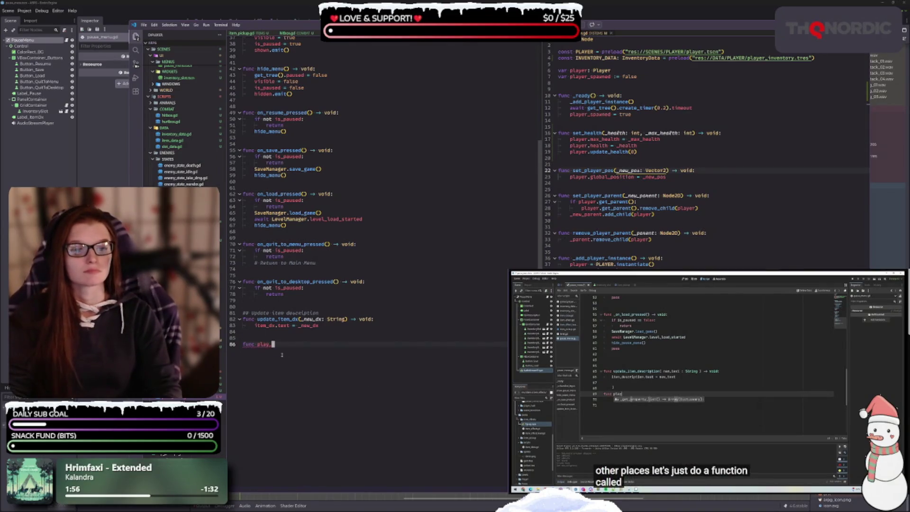
{"action": "type", "text": "sound"}
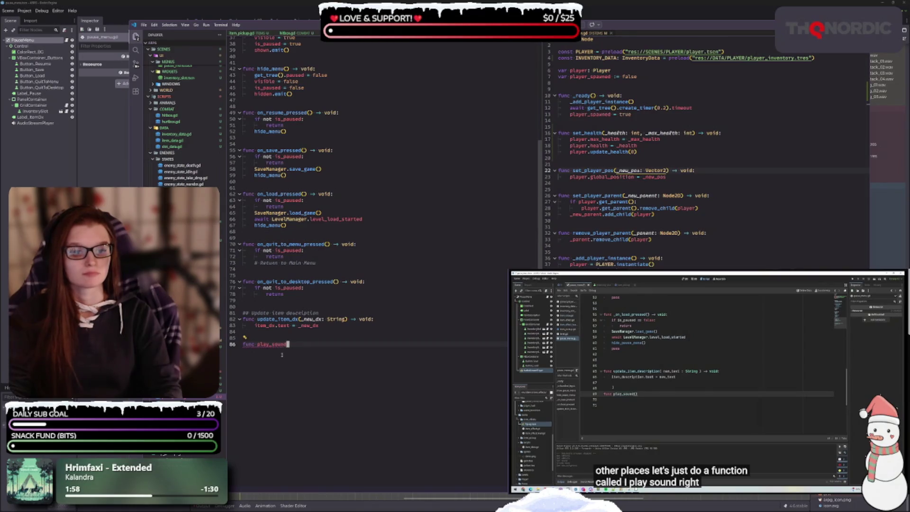
{"action": "type", "text": "("}
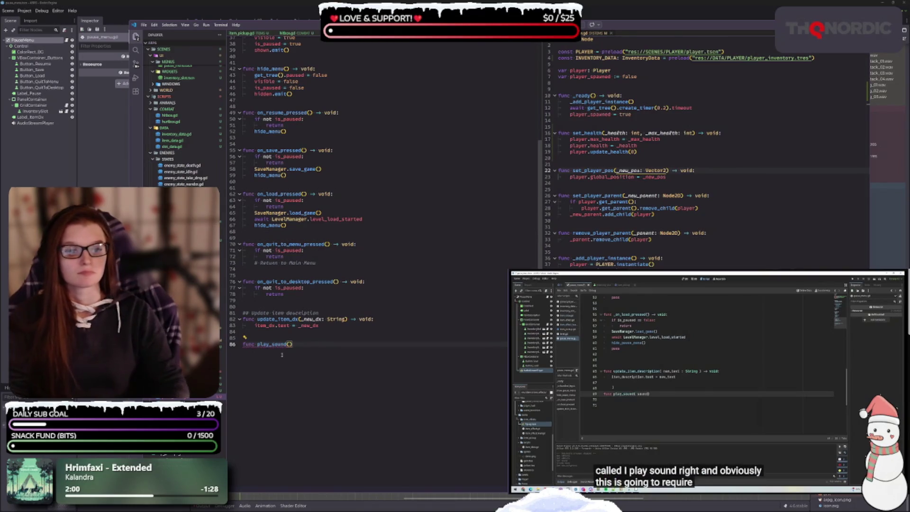
{"action": "type", "text": "_soun"}
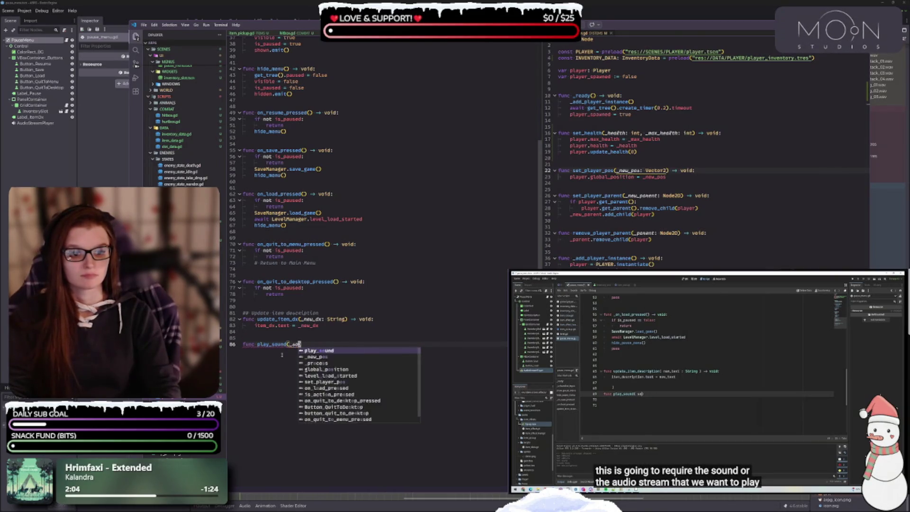
{"action": "type", "text": "d"}
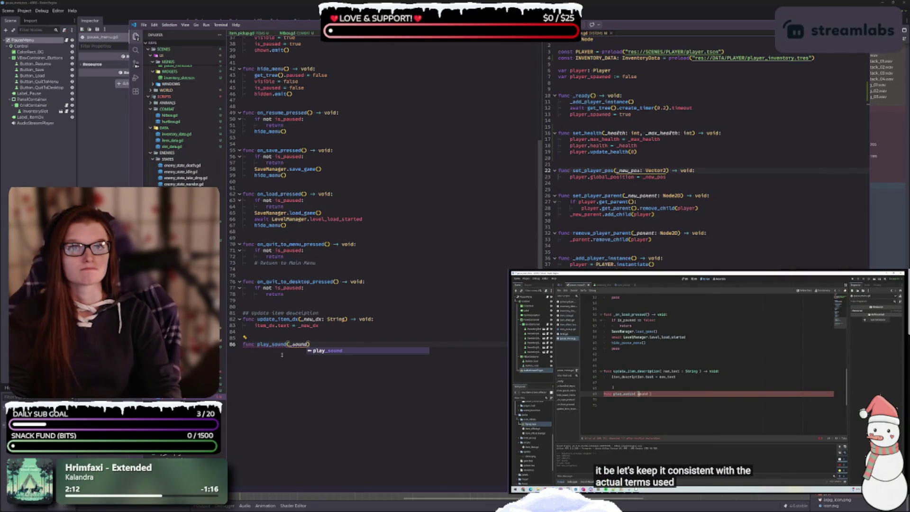
{"action": "type", "text": ")"}
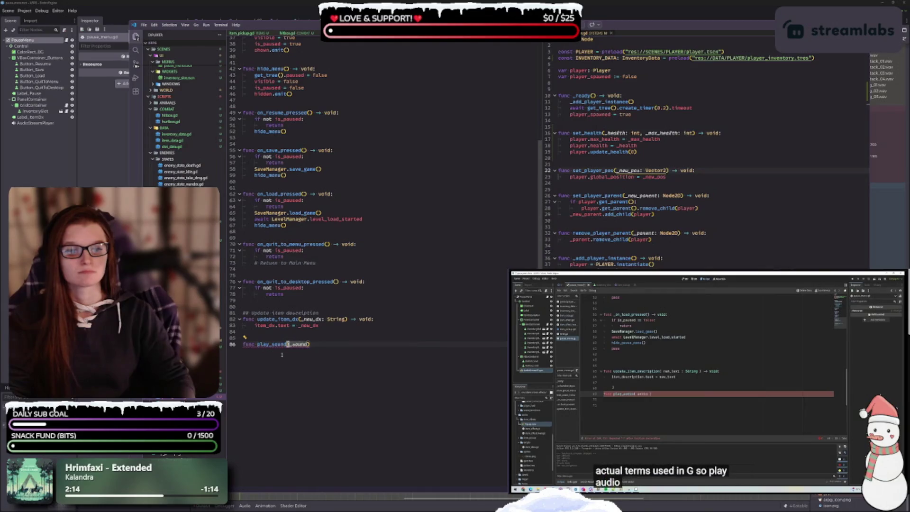
- Turn it into play_audio(_audio: AudioStream) -> void: with an empty indented body line
{"action": "key", "text": "BackSpace"}
{"action": "key", "text": "BackSpace"}
{"action": "key", "text": "BackSpace"}
{"action": "type", "text": "audi"}
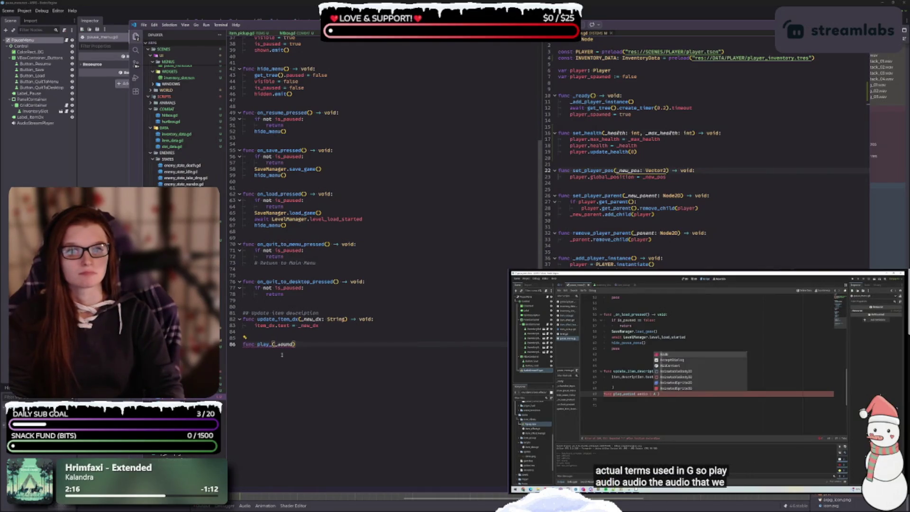
{"action": "type", "text": "o"}
{"action": "key", "text": "End"}
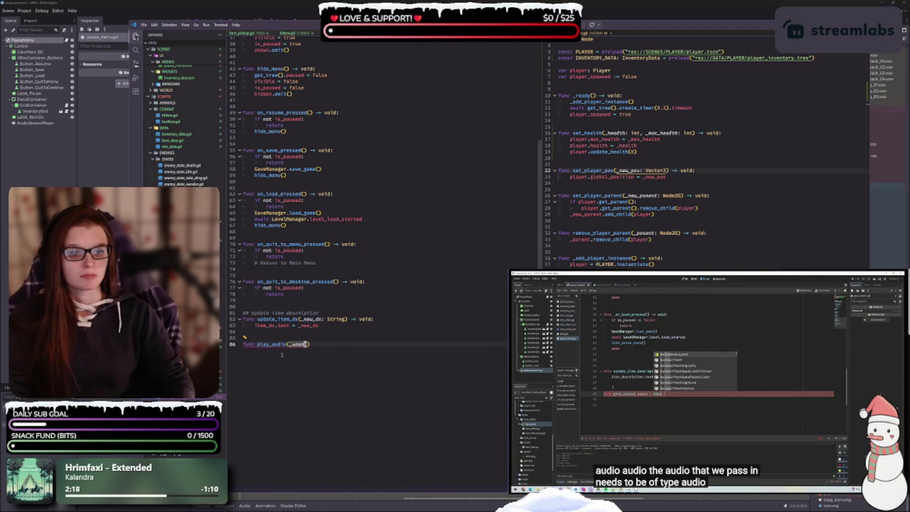
{"action": "key", "text": "BackSpace"}
{"action": "key", "text": "BackSpace"}
{"action": "key", "text": "BackSpace"}
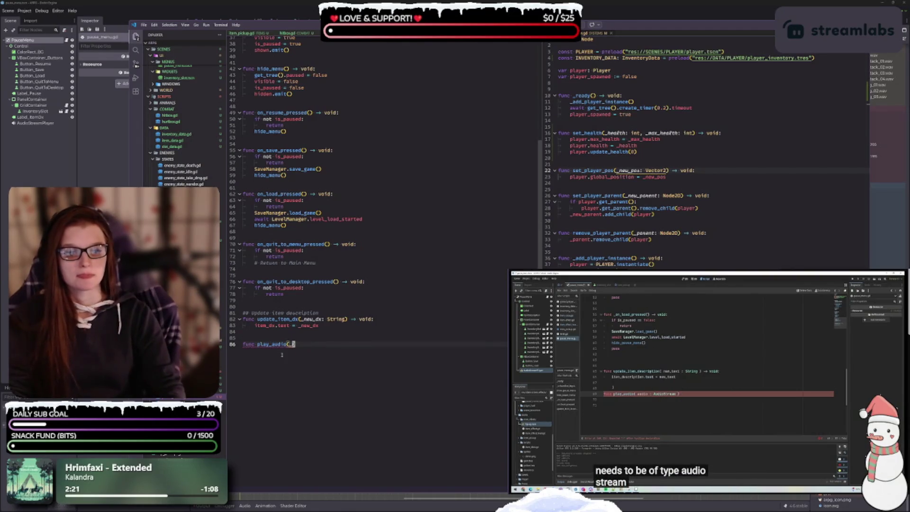
{"action": "type", "text": "audio: "}
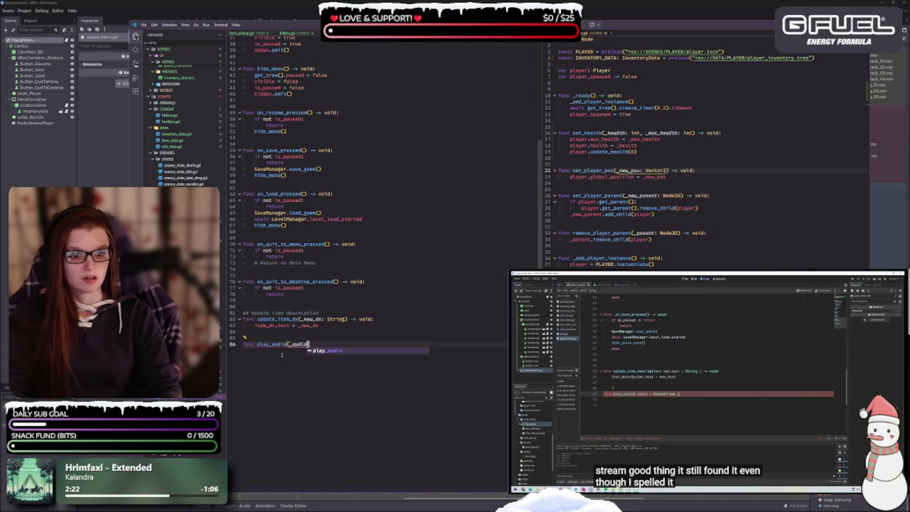
{"action": "type", "text": "Au"}
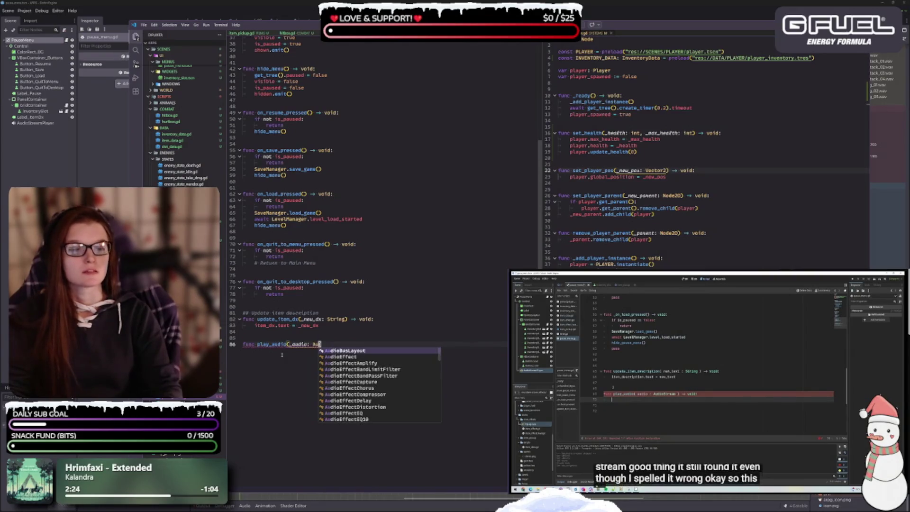
{"action": "type", "text": "dioS"}
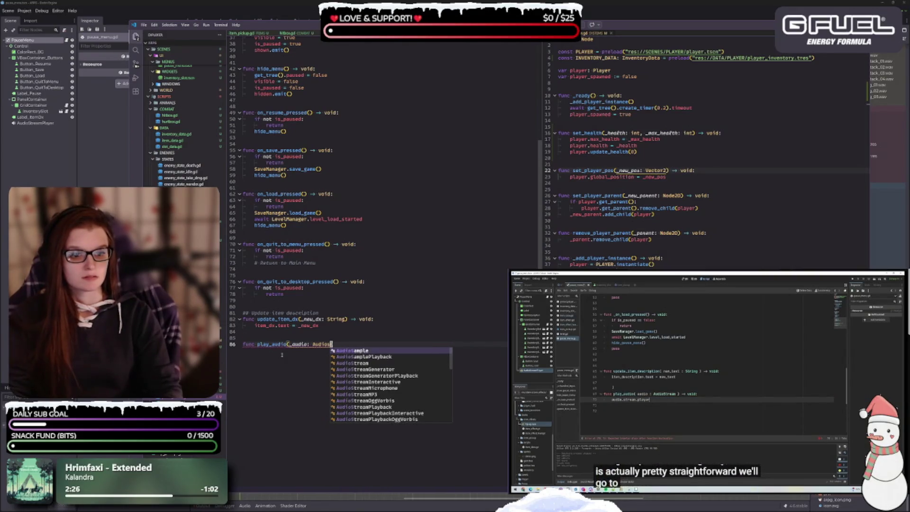
{"action": "key", "text": "Return"}
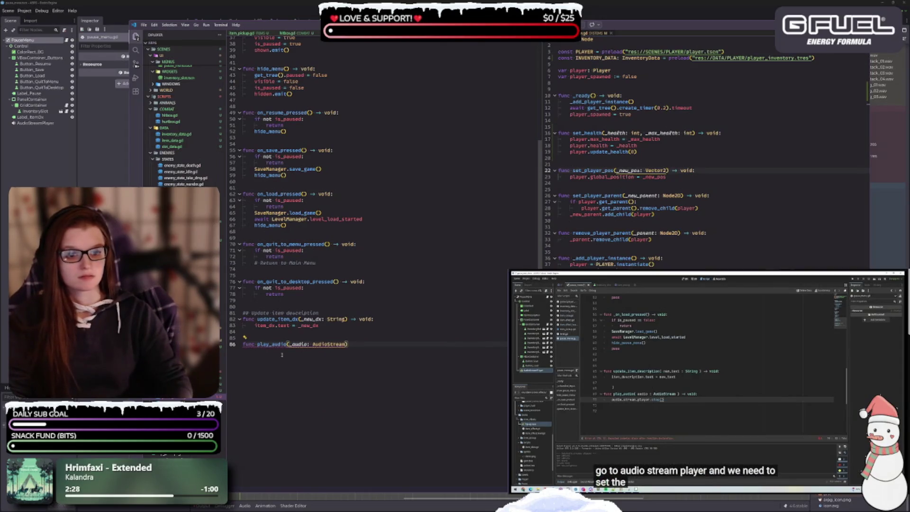
{"action": "type", "text": " -> void:"}
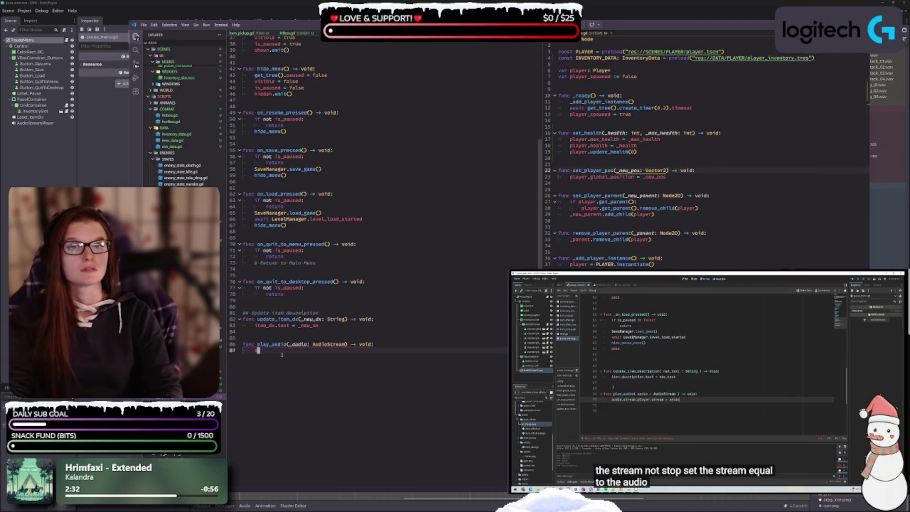
{"action": "key", "text": "Return"}
{"action": "type", "text": "audioS"}
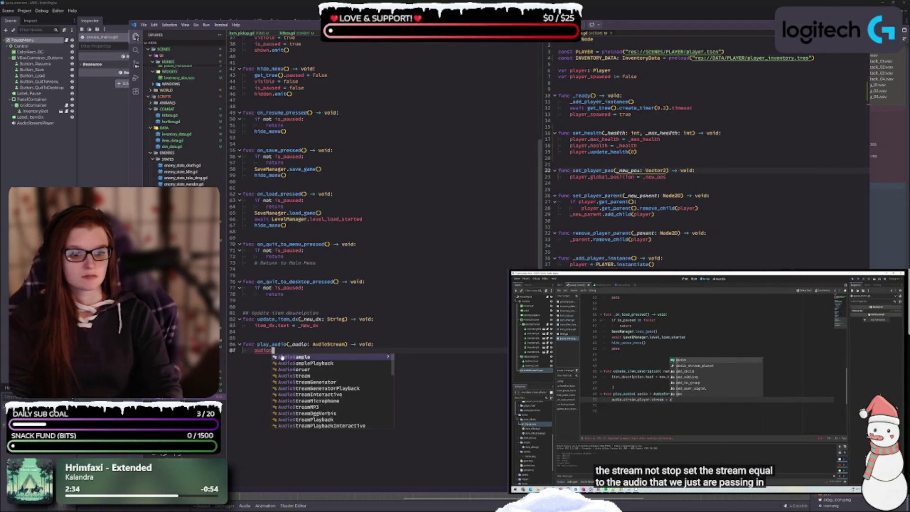
{"action": "key", "text": "BackSpace"}
{"action": "type", "text": "_"}
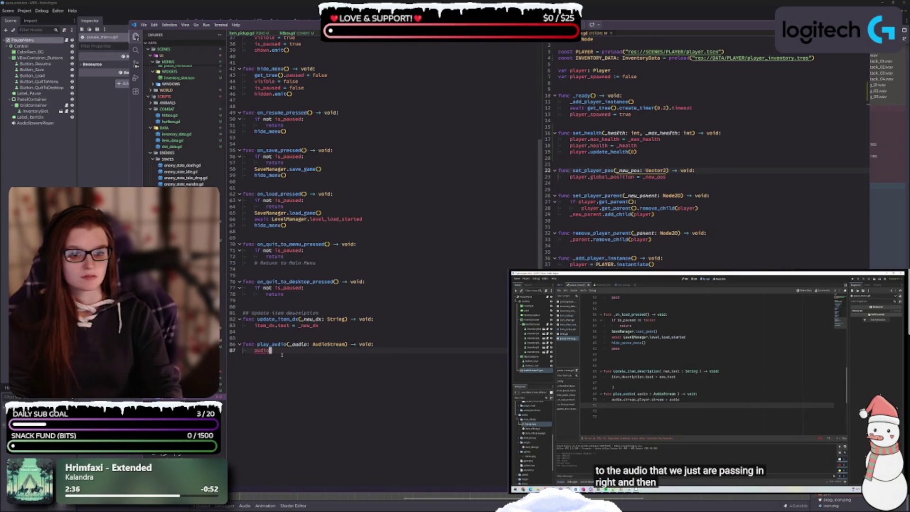
{"action": "key", "text": "BackSpace"}
{"action": "key", "text": "BackSpace"}
{"action": "key", "text": "BackSpace"}
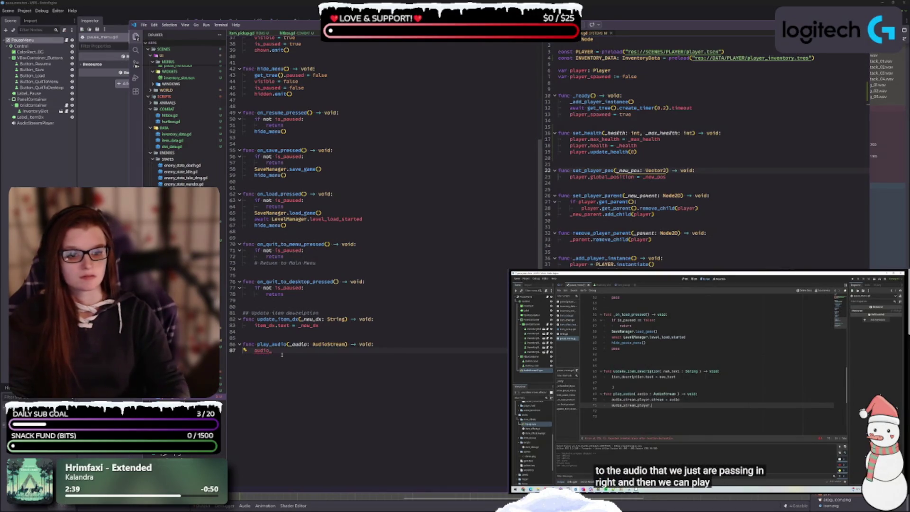
{"action": "key", "text": "BackSpace"}
{"action": "key", "text": "BackSpace"}
- Rename the AudioStreamPlayer variable on line 8 from audio to audio_player
{"action": "left_click", "coordinate": [723, 473]}
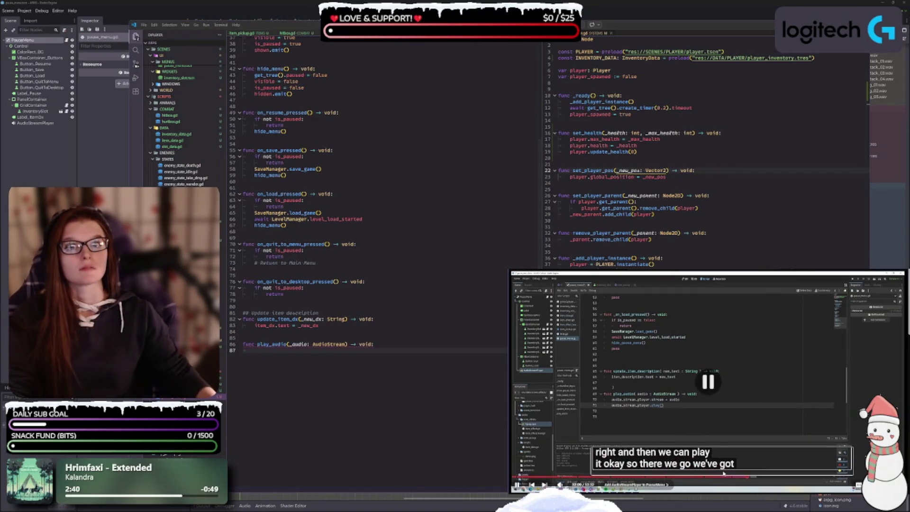
{"action": "scroll", "coordinate": [358, 247], "scroll_direction": "up", "scroll_amount": 12}
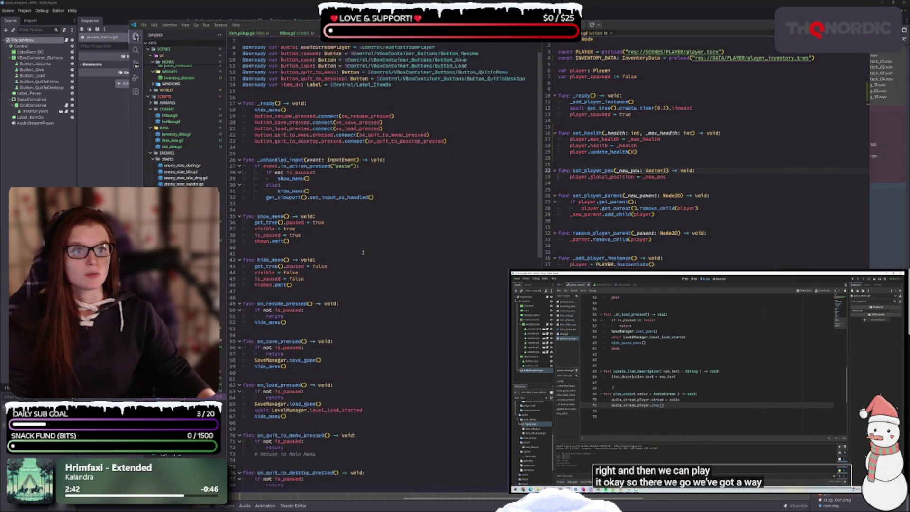
{"action": "scroll", "coordinate": [357, 248], "scroll_direction": "down", "scroll_amount": 2}
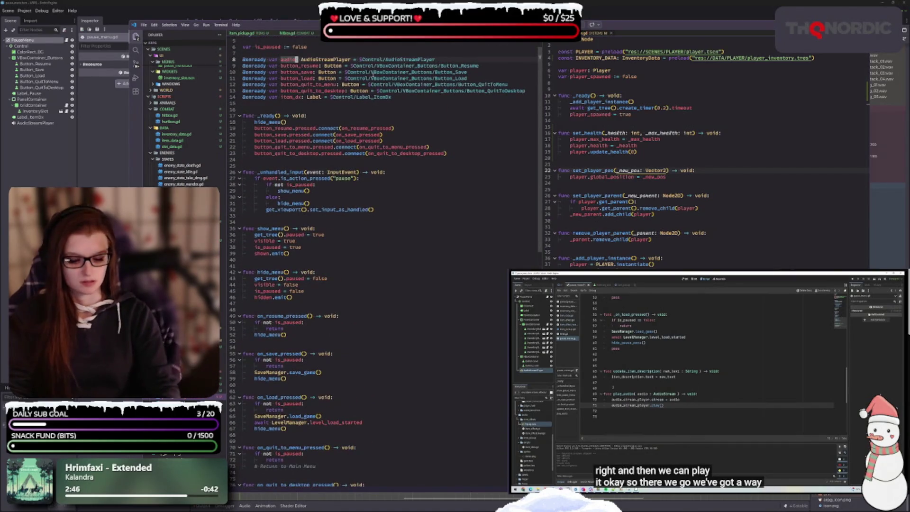
{"action": "left_click", "coordinate": [298, 59]}
{"action": "type", "text": "_"}
{"action": "scroll", "coordinate": [372, 77], "scroll_direction": "up", "scroll_amount": 1}
{"action": "type", "text": "player:"}
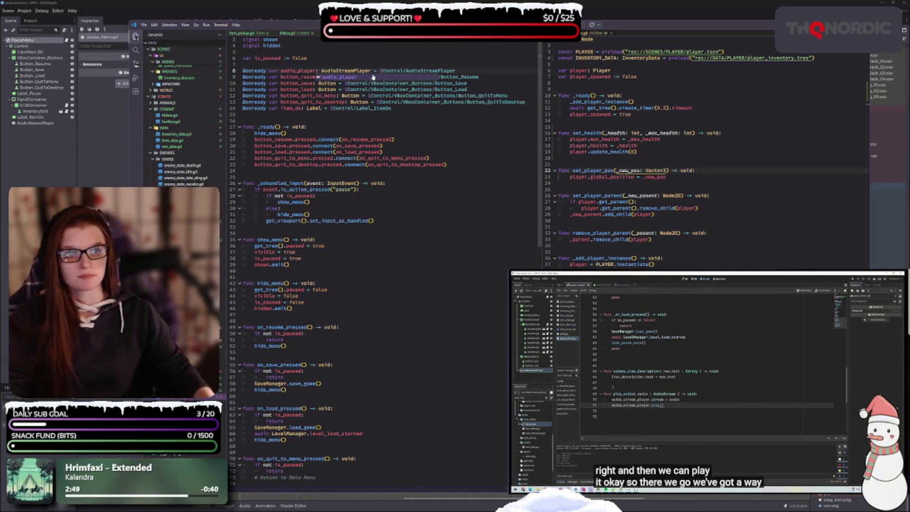
{"action": "left_click", "coordinate": [420, 138]}
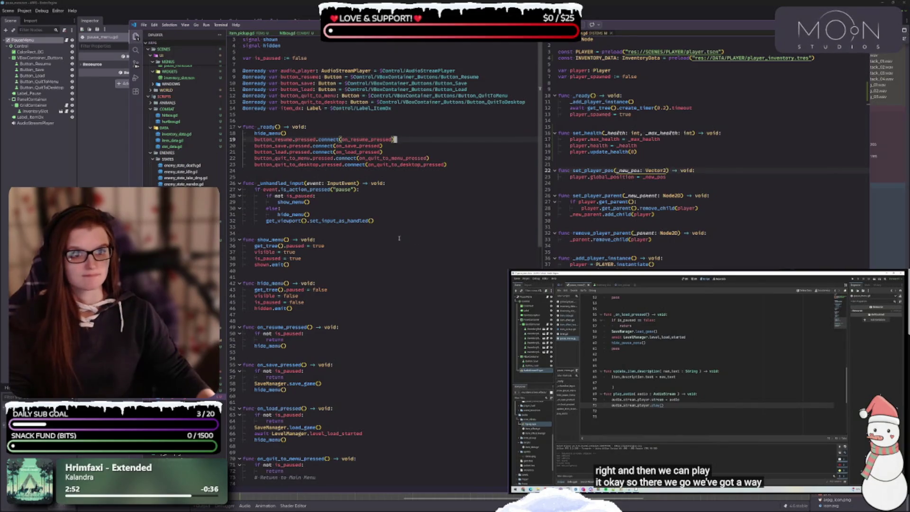
{"action": "scroll", "coordinate": [376, 235], "scroll_direction": "down", "scroll_amount": 9}
{"action": "scroll", "coordinate": [376, 235], "scroll_direction": "down", "scroll_amount": 3}
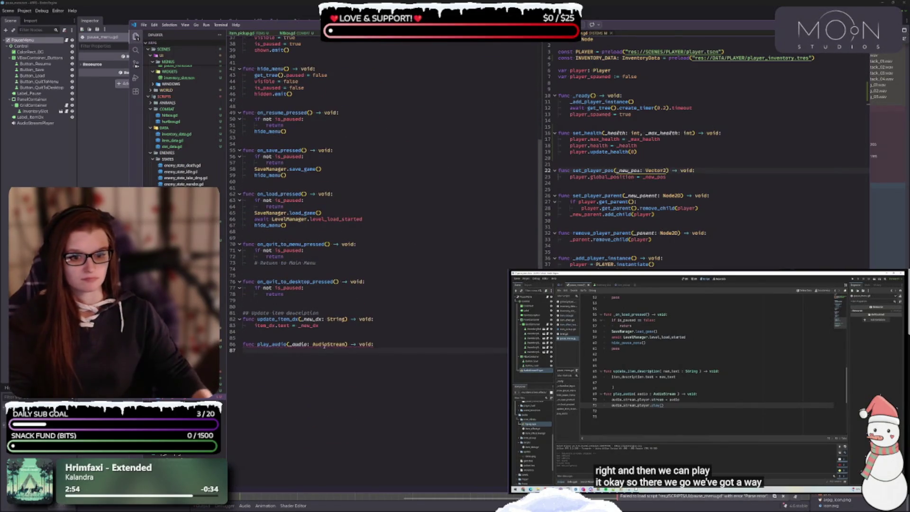
- Fill play_audio's body with audio_player.stream = _audio and audio_player.play()
{"action": "key", "text": "Tab"}
{"action": "type", "text": "audio_player"}
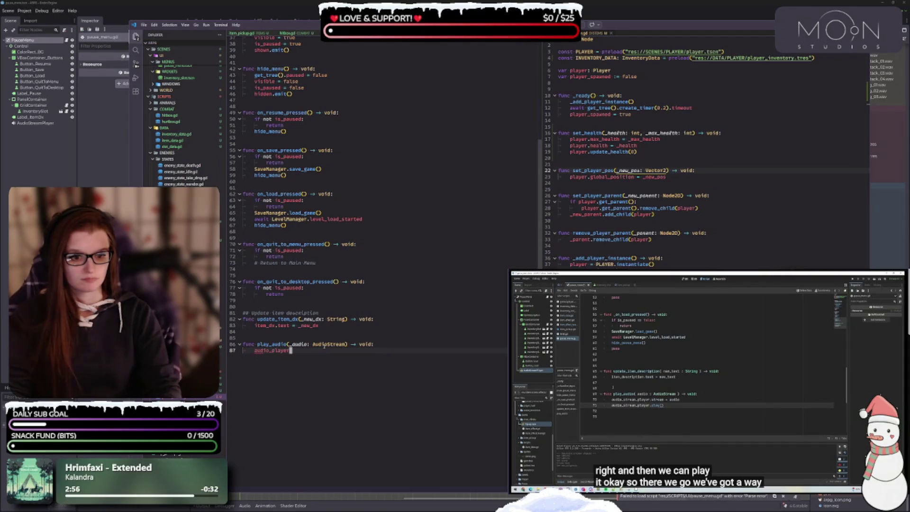
{"action": "type", "text": "."}
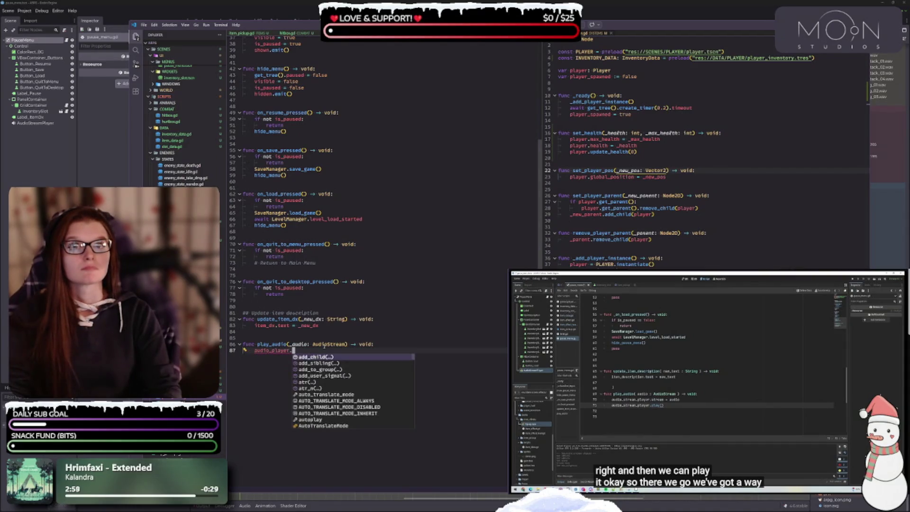
{"action": "type", "text": "stream"}
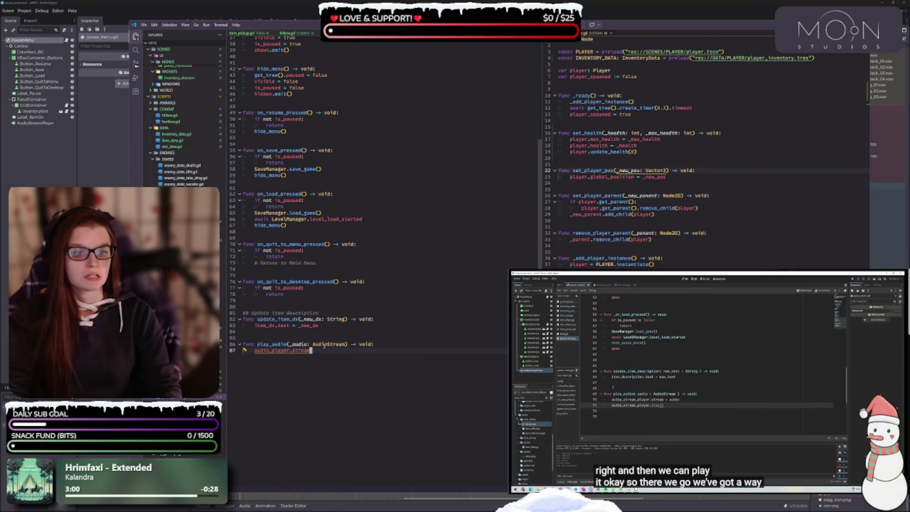
{"action": "type", "text": " ="}
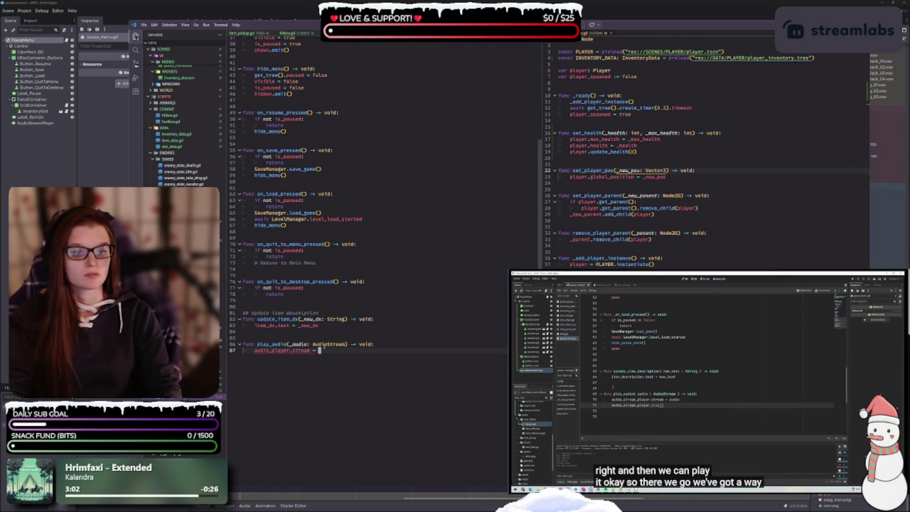
{"action": "type", "text": " _audio"}
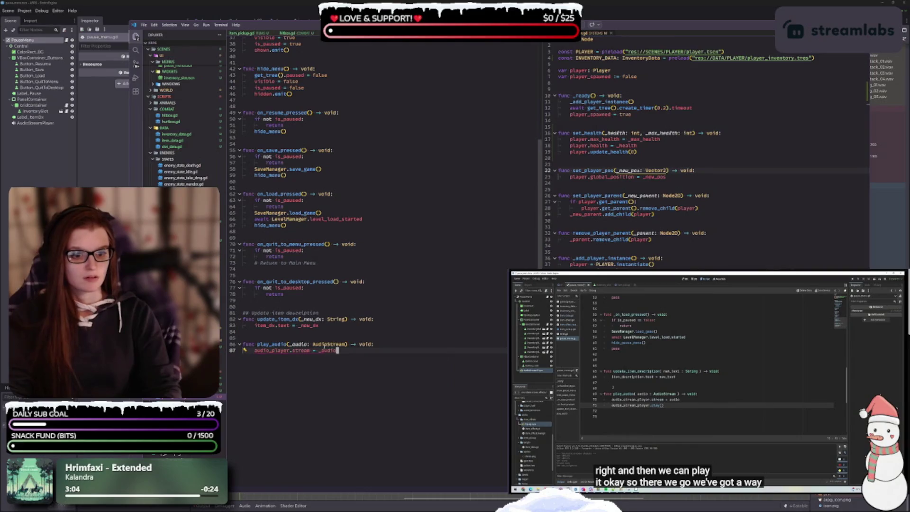
{"action": "type", "text": "au"}
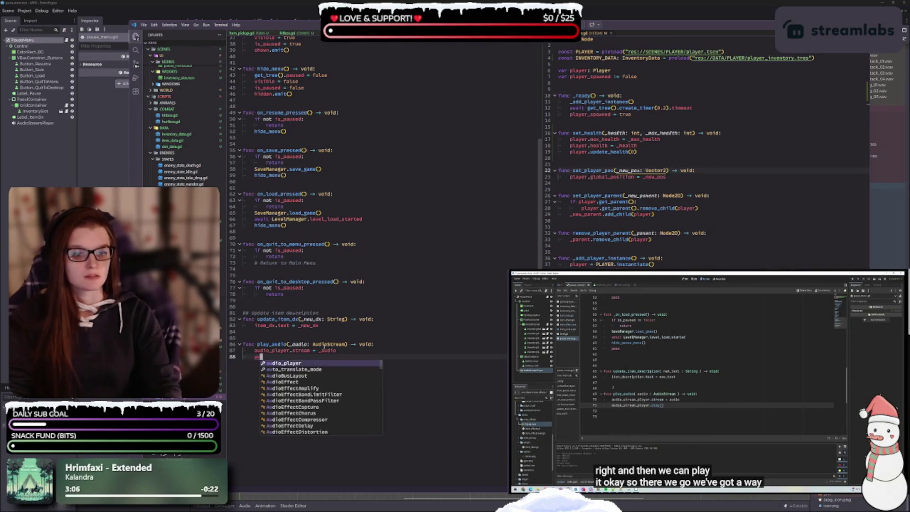
{"action": "key", "text": "Return"}
{"action": "type", "text": ".pl"}
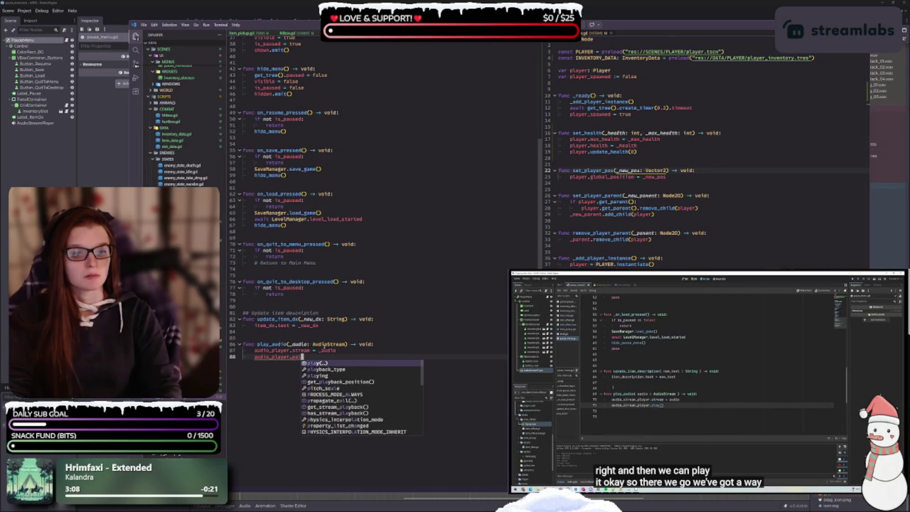
{"action": "key", "text": "Return"}
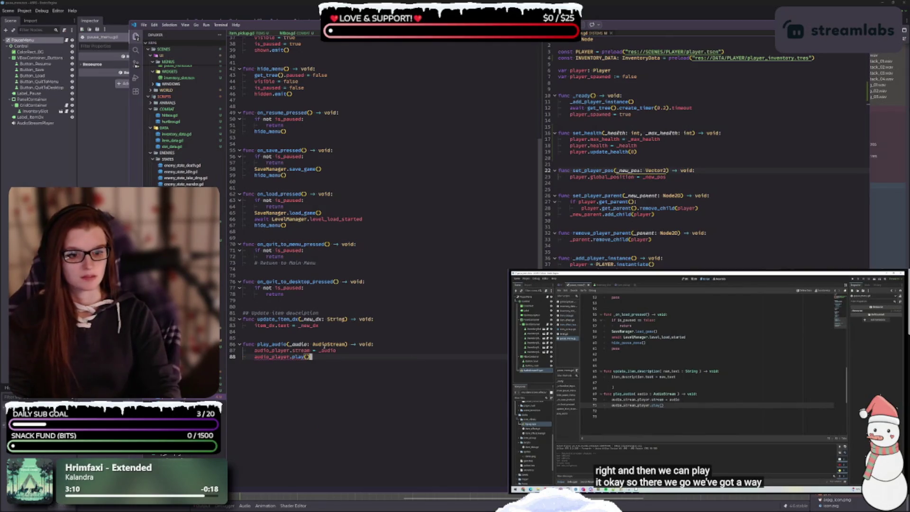
{"action": "key", "text": "Return"}
{"action": "scroll", "coordinate": [353, 276], "scroll_direction": "down", "scroll_amount": 2}
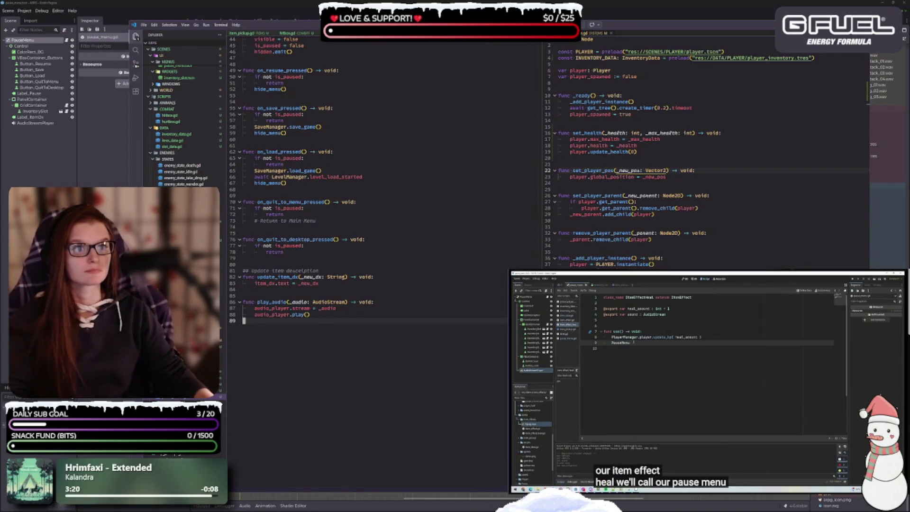
- In the ItemEffectHeal script's use() function, start a PauseMenu.play_audio( call
{"action": "key", "text": "ctrl+Tab"}
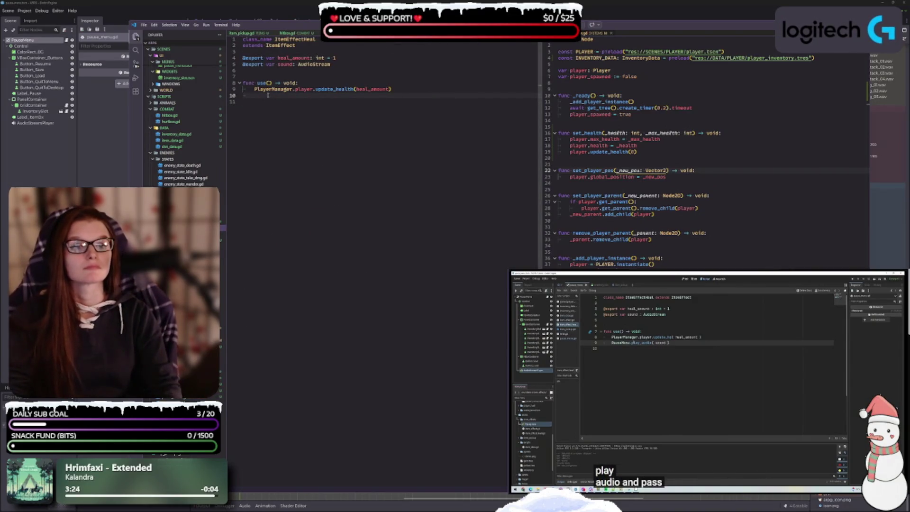
{"action": "type", "text": "pau"}
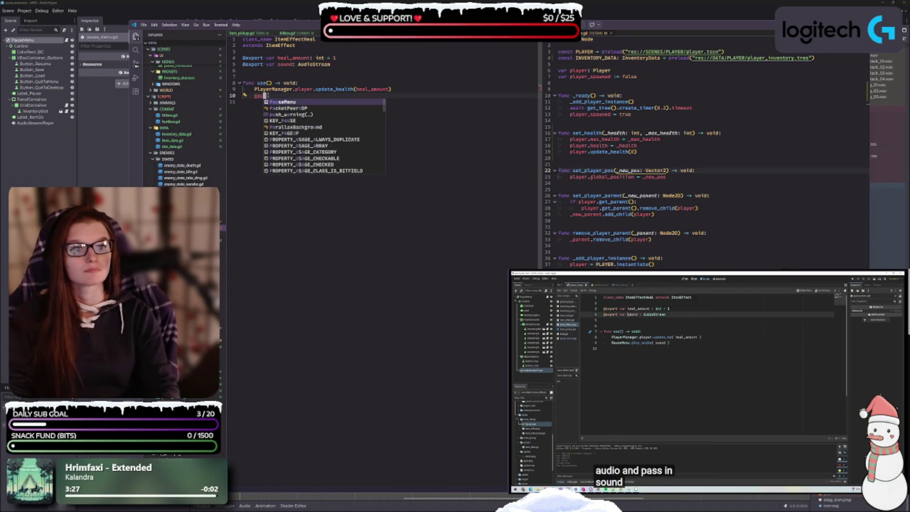
{"action": "key", "text": "Return"}
{"action": "type", "text": ".pla"}
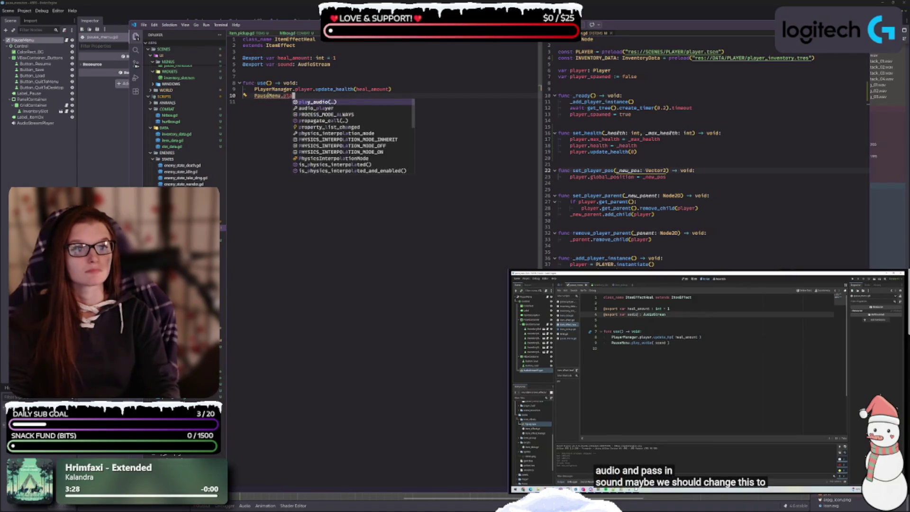
{"action": "key", "text": "Return"}
{"action": "type", "text": "(_"}
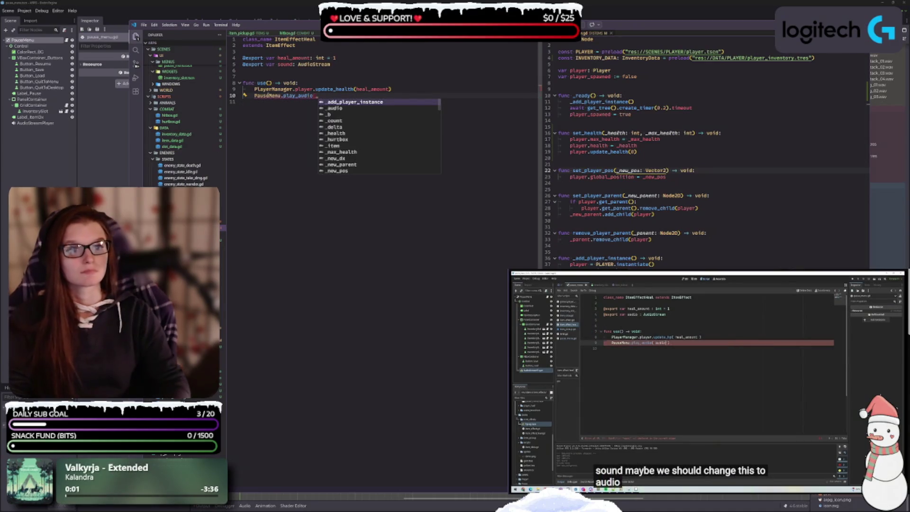
{"action": "key", "text": "Escape"}
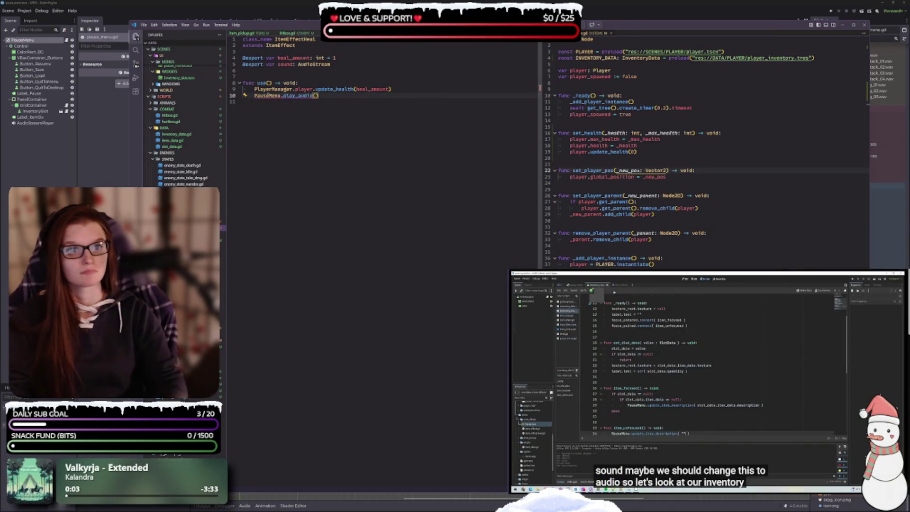
{"action": "left_click", "coordinate": [708, 382]}
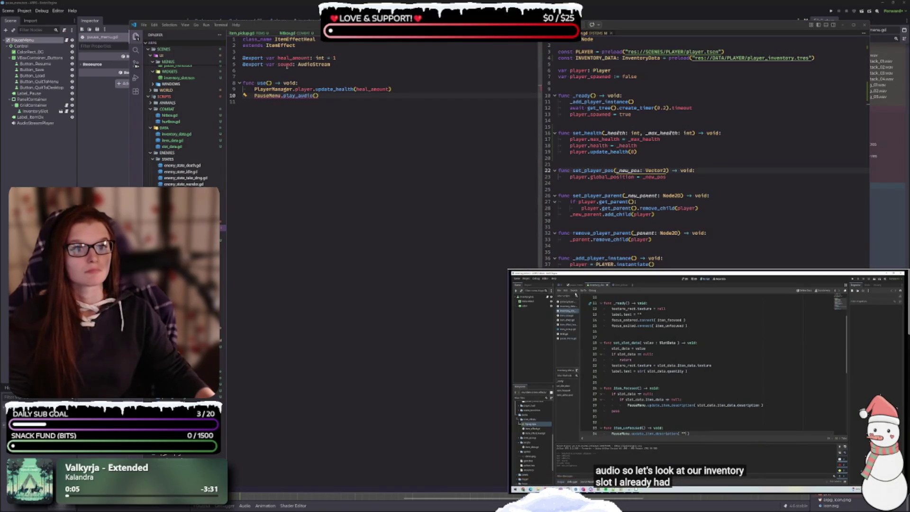
- Rename the exported sound variable to audio and pass it as play_audio's argument
{"action": "left_click", "coordinate": [285, 64]}
{"action": "key", "text": "BackSpace"}
{"action": "key", "text": "BackSpace"}
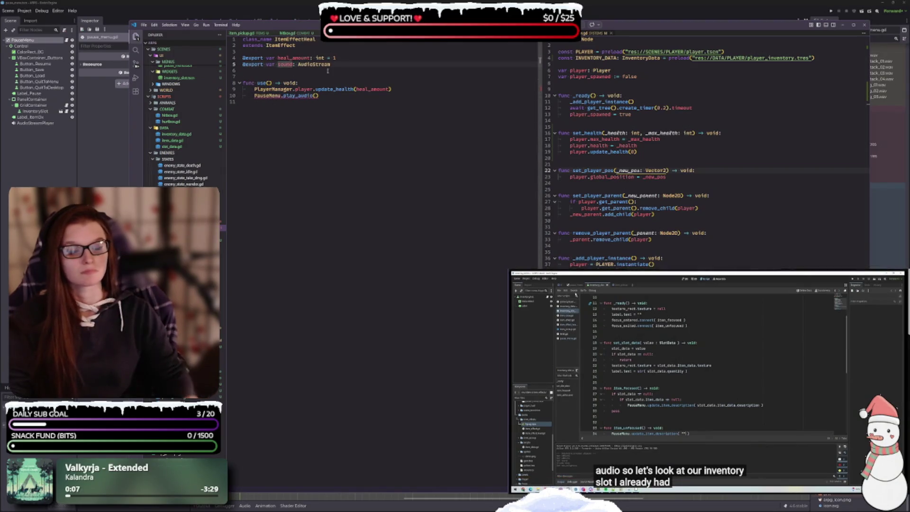
{"action": "type", "text": "audio:"}
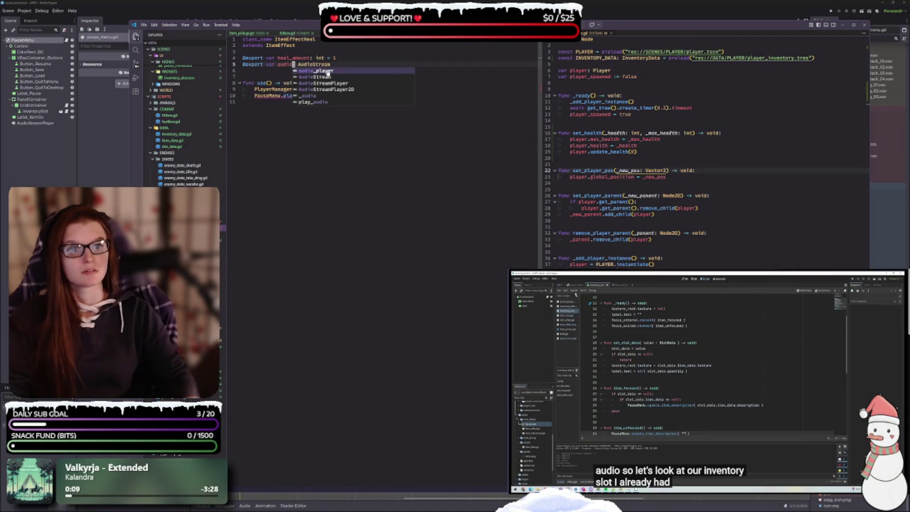
{"action": "left_click", "coordinate": [322, 103]}
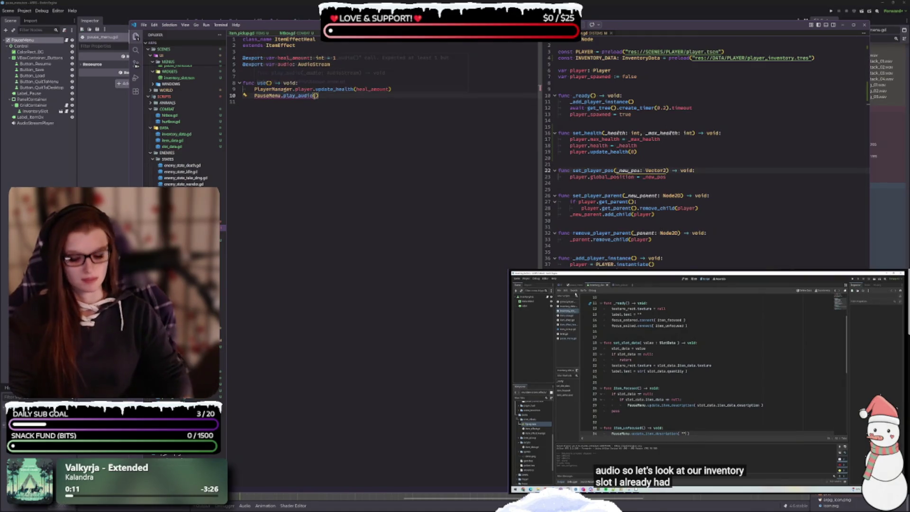
{"action": "type", "text": "audio("}
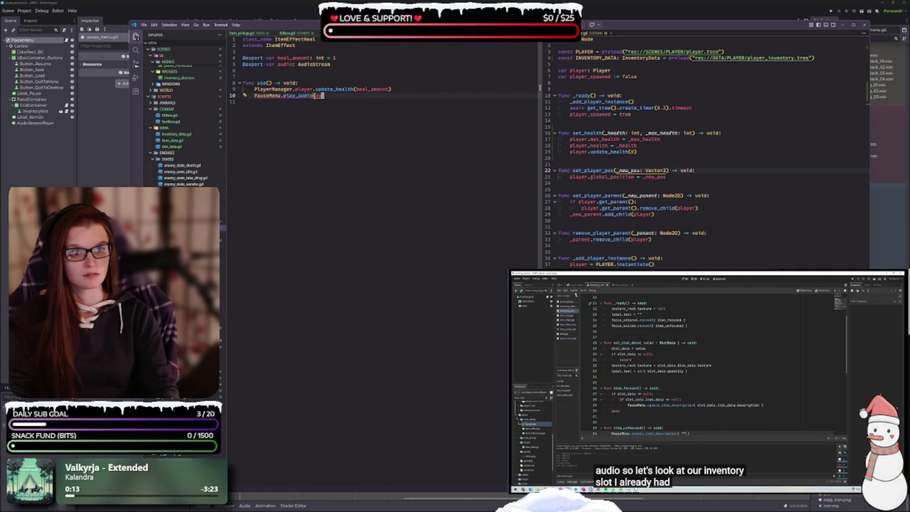
{"action": "type", "text": "audio"}
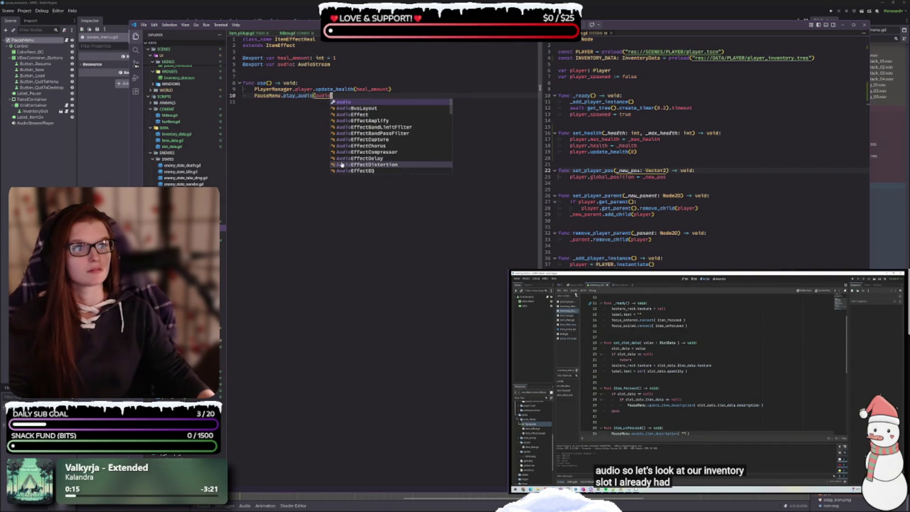
{"action": "left_click", "coordinate": [424, 65]}
{"action": "left_click", "coordinate": [381, 94]}
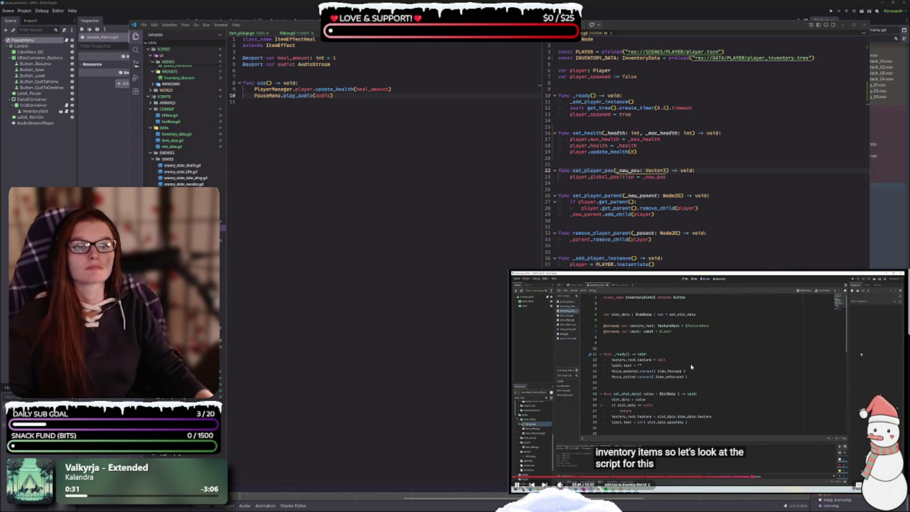
{"action": "left_click", "coordinate": [691, 366]}
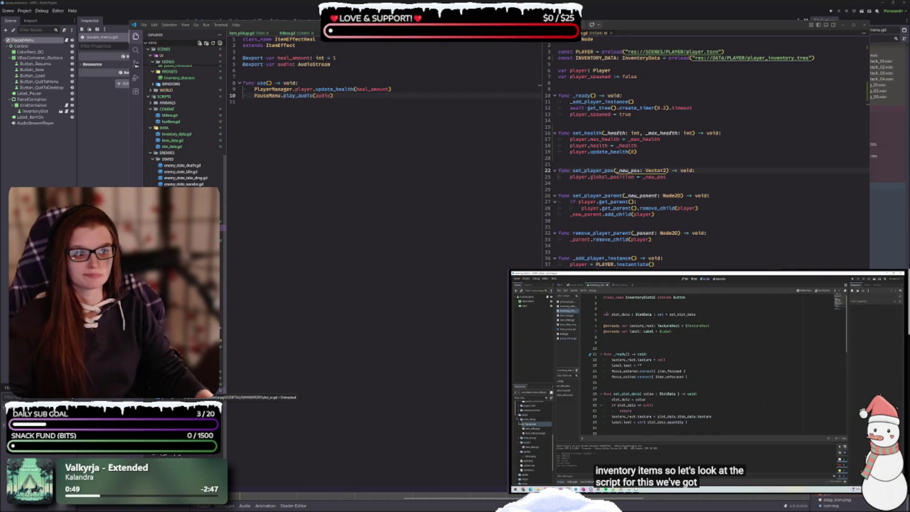
- Open the SlotUI inventory slot script from the Godot script list
{"action": "left_click", "coordinate": [208, 391]}
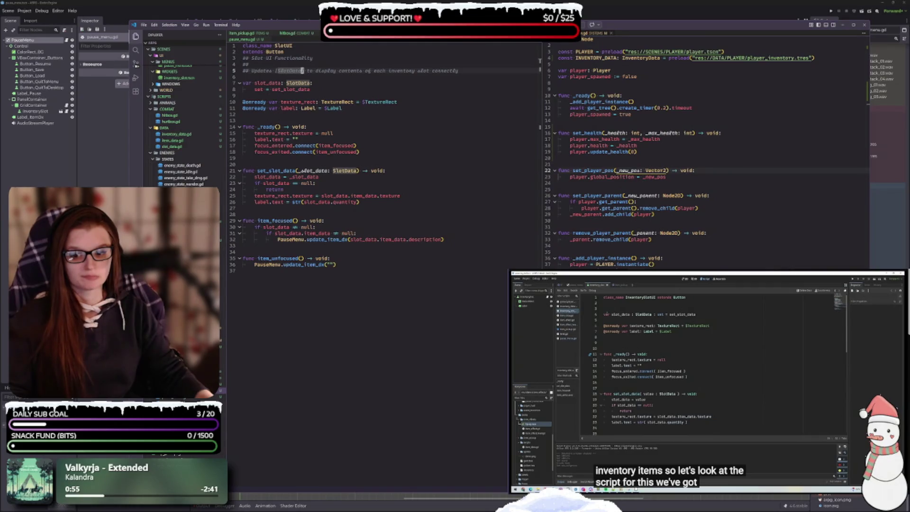
{"action": "key", "text": "alt+Tab"}
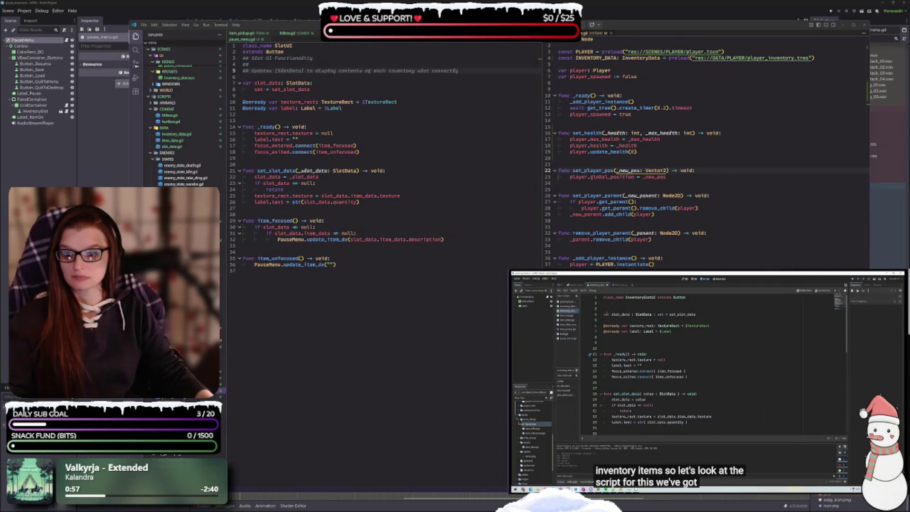
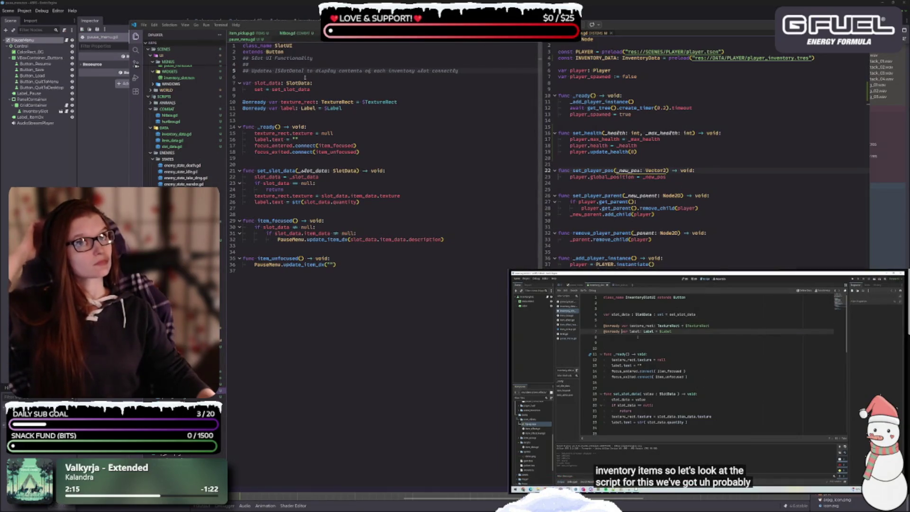
- Add an empty pressed.connect() call after the focus signal connections in _ready
{"action": "left_click", "coordinate": [352, 111]}
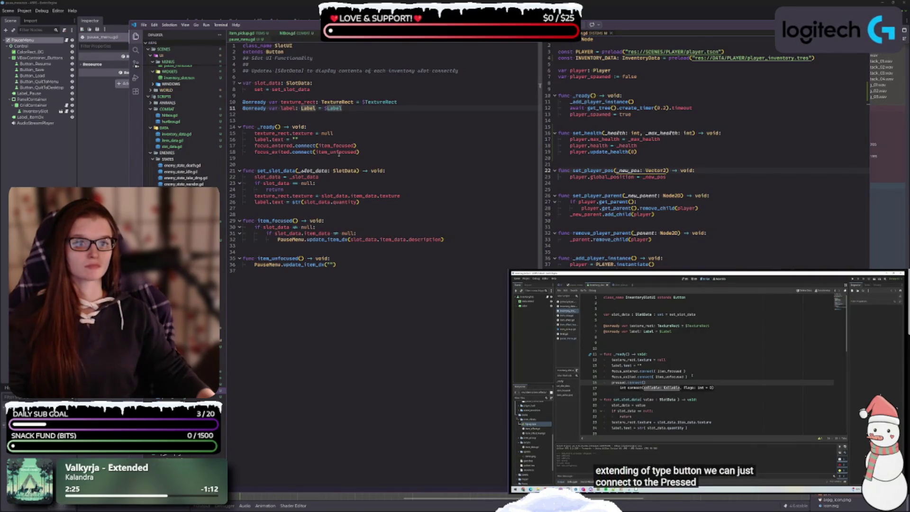
{"action": "left_click", "coordinate": [372, 151]}
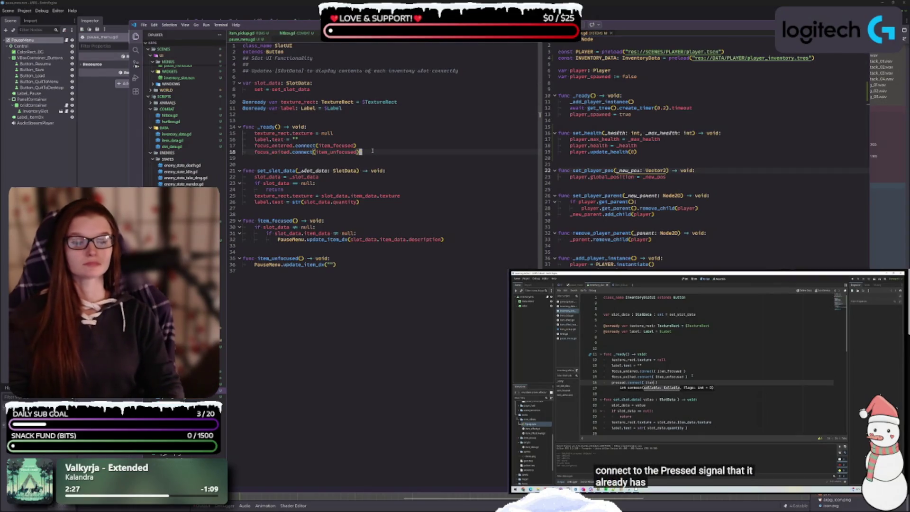
{"action": "key", "text": "Return"}
{"action": "type", "text": "pressed."}
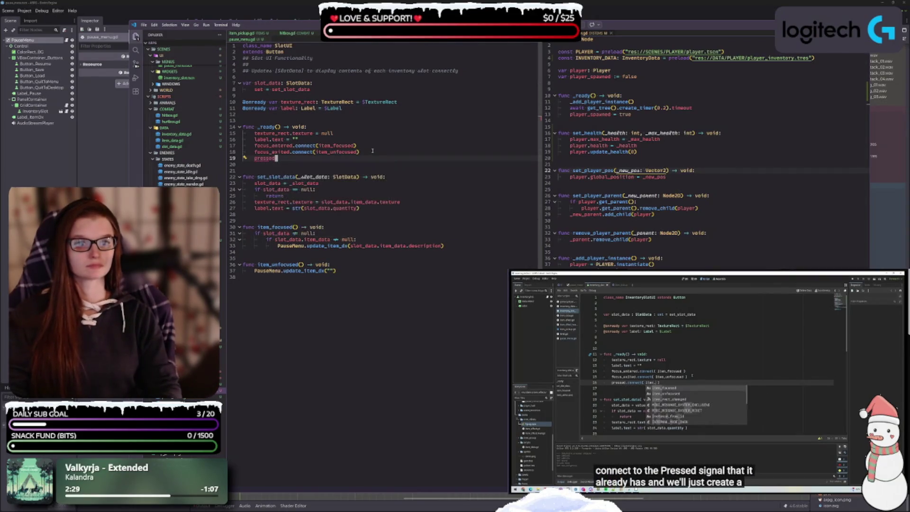
{"action": "key", "text": "Return"}
{"action": "type", "text": "_"}
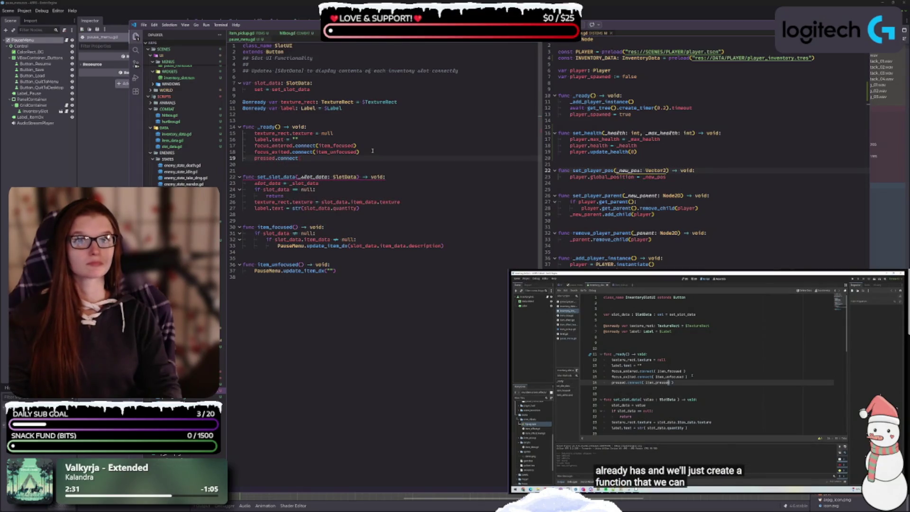
{"action": "key", "text": "BackSpace"}
{"action": "type", "text": "()"}
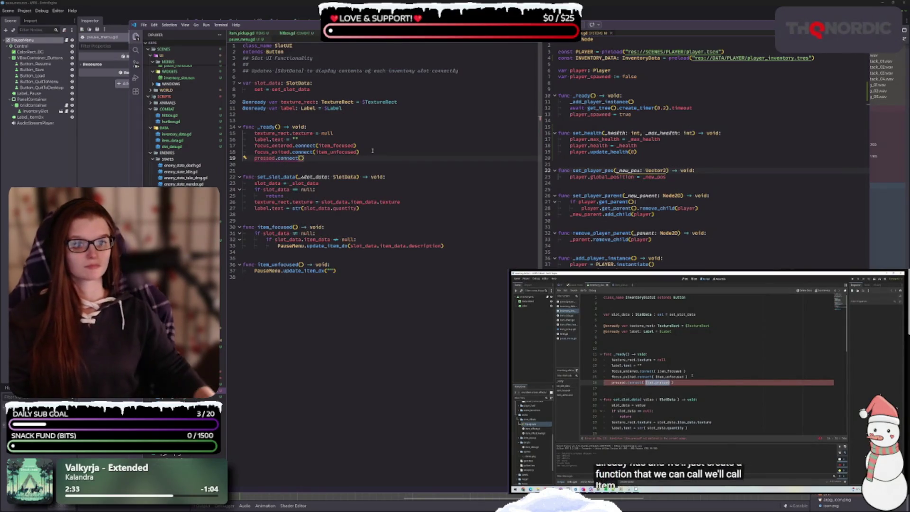
{"action": "left_click", "coordinate": [290, 307]}
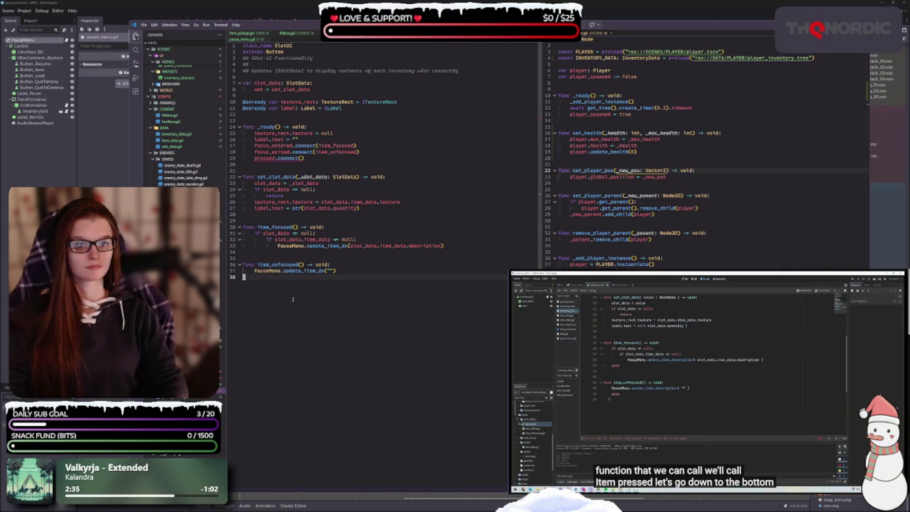
- Add an item_pressed() -> void stub and pass it as the pressed.connect() handler
{"action": "key", "text": "Return"}
{"action": "key", "text": "Return"}
{"action": "type", "text": "func "}
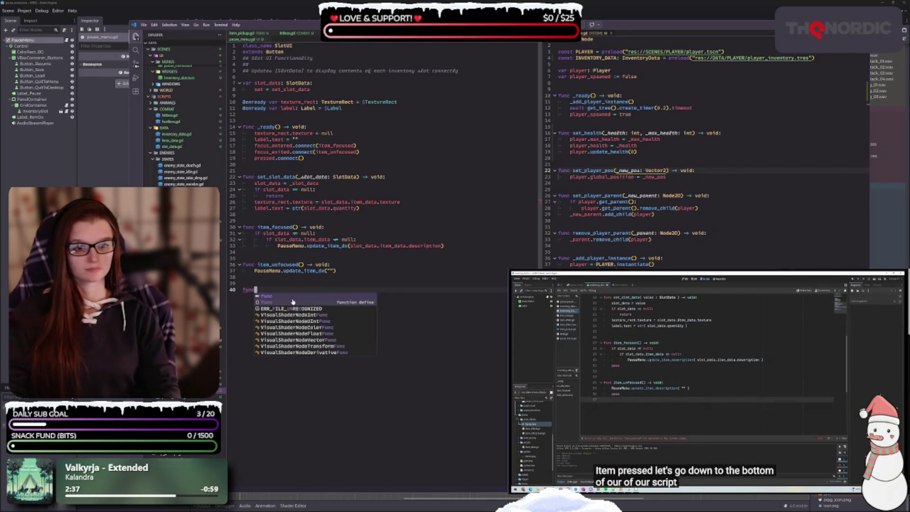
{"action": "type", "text": "item_pre"}
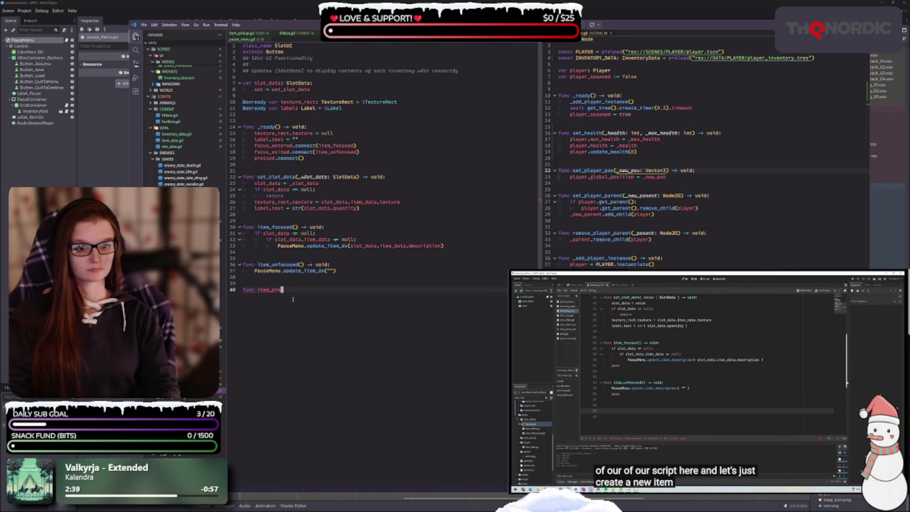
{"action": "type", "text": "ssed() -> void:"}
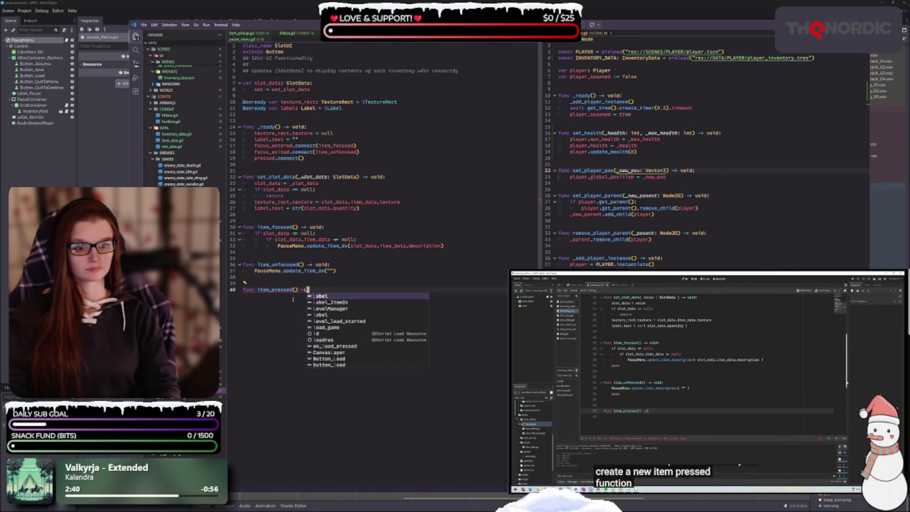
{"action": "key", "text": "Return"}
{"action": "type", "text": "pass"}
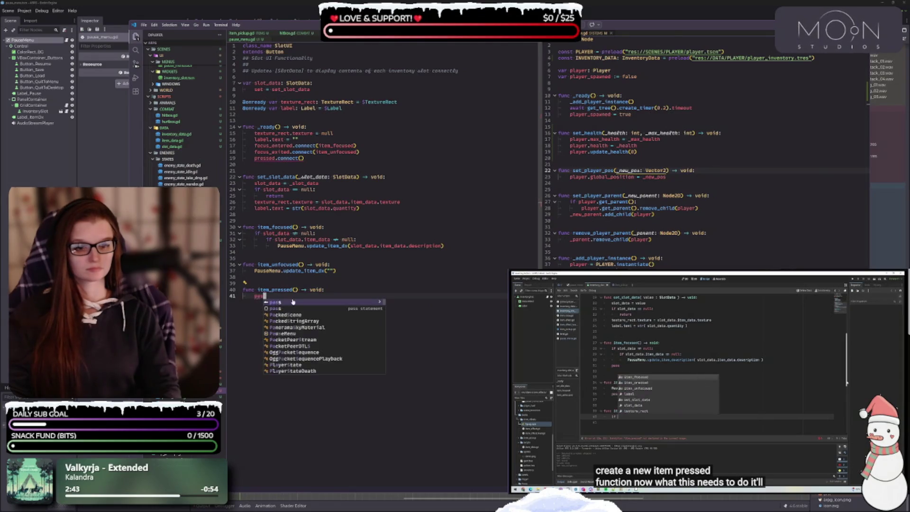
{"action": "left_click", "coordinate": [302, 159]}
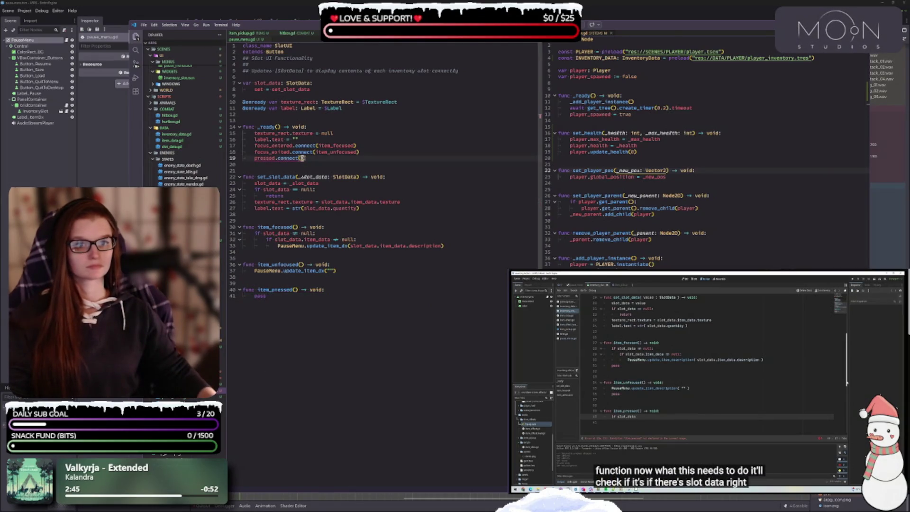
{"action": "type", "text": "item_pressed"}
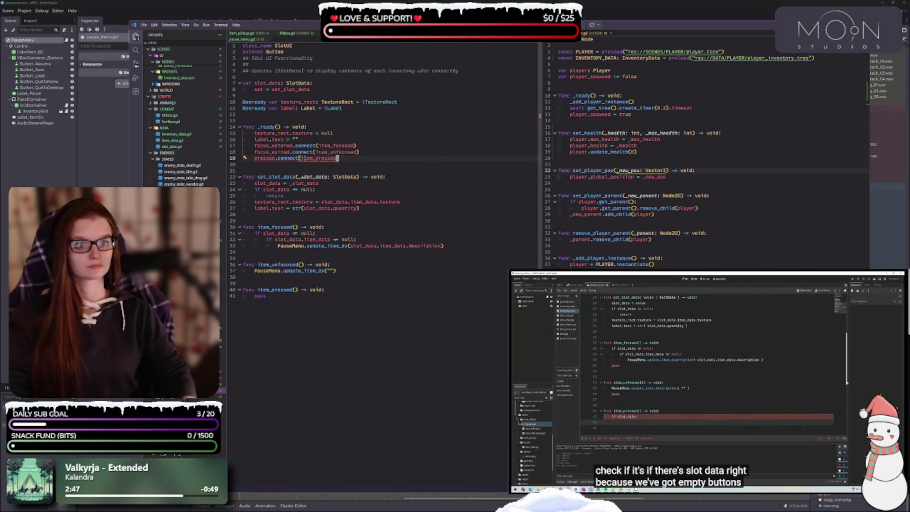
{"action": "key", "text": "Down"}
{"action": "key", "text": "Return"}
- Inside slot_data and item_data checks, store slot_data.item_data.use() in var was_used
{"action": "left_click", "coordinate": [287, 300]}
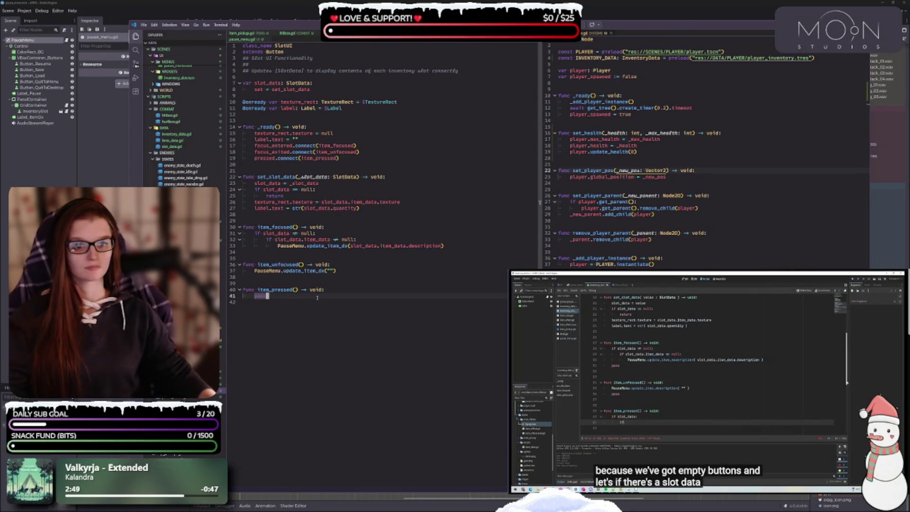
{"action": "key", "text": "ctrl+BackSpace"}
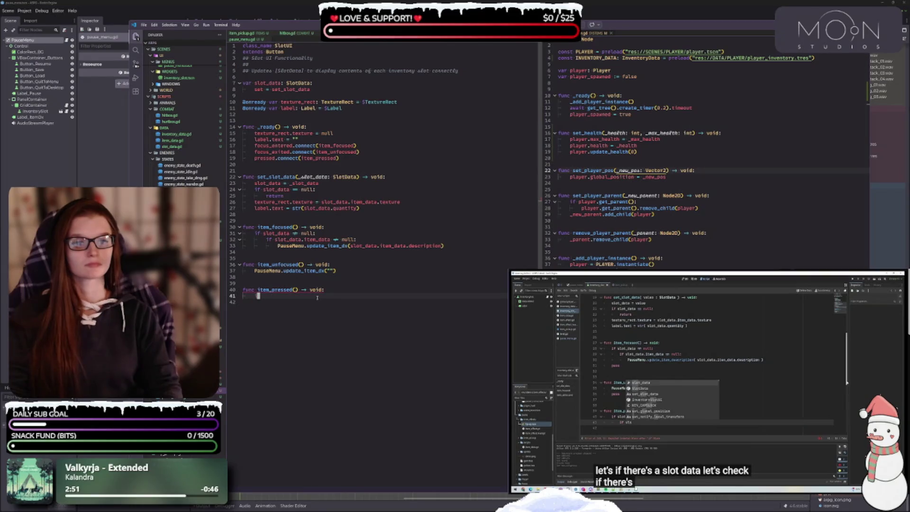
{"action": "type", "text": "if slot"}
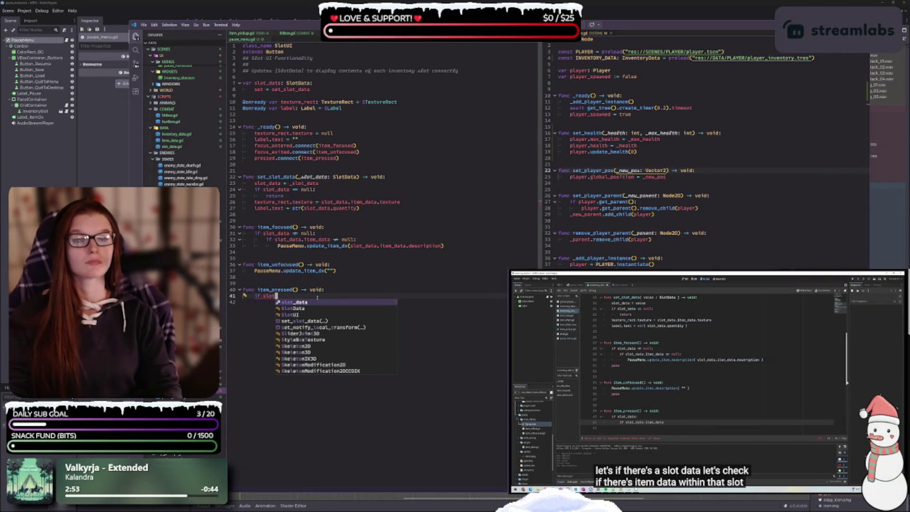
{"action": "type", "text": "_data:"}
{"action": "key", "text": "Return"}
{"action": "type", "text": "if "}
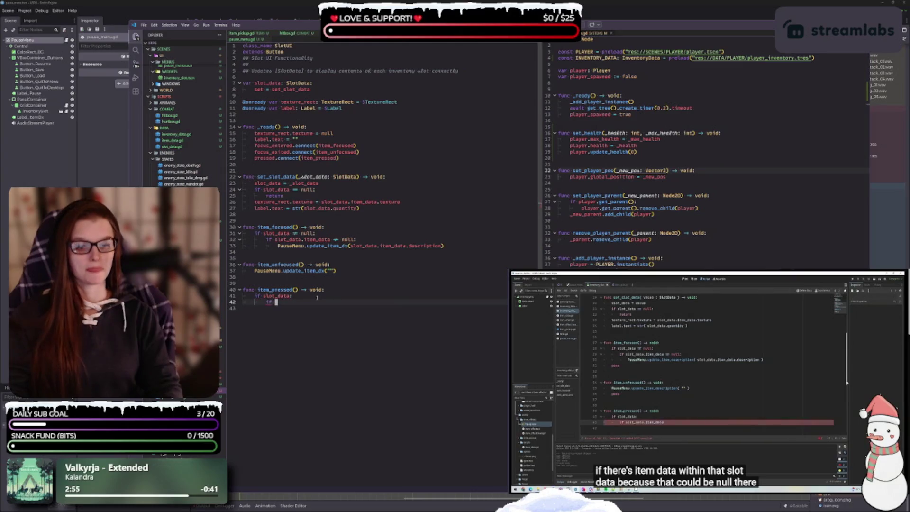
{"action": "type", "text": "slot_data"}
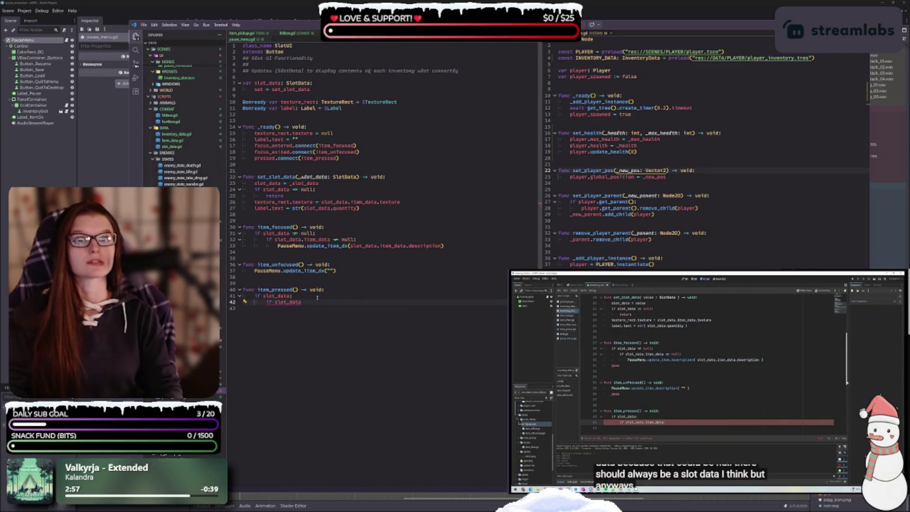
{"action": "type", "text": ".item_data:"}
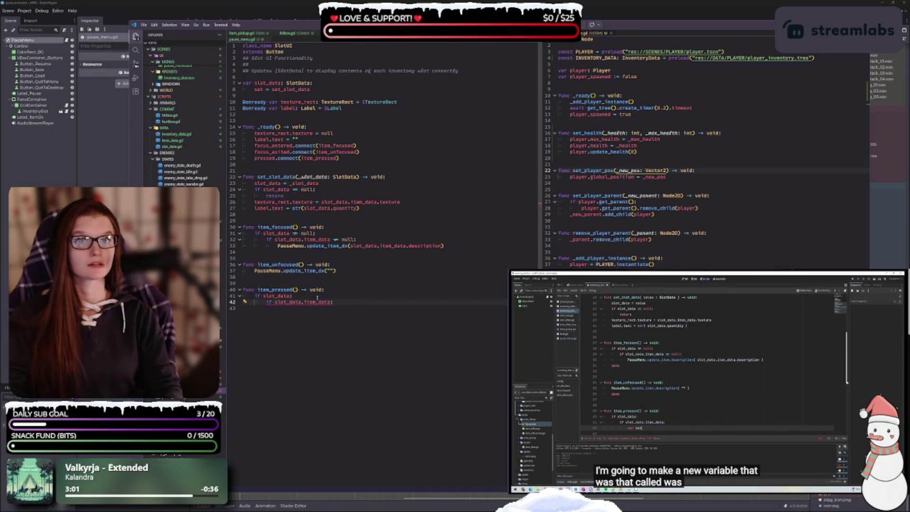
{"action": "key", "text": "Return"}
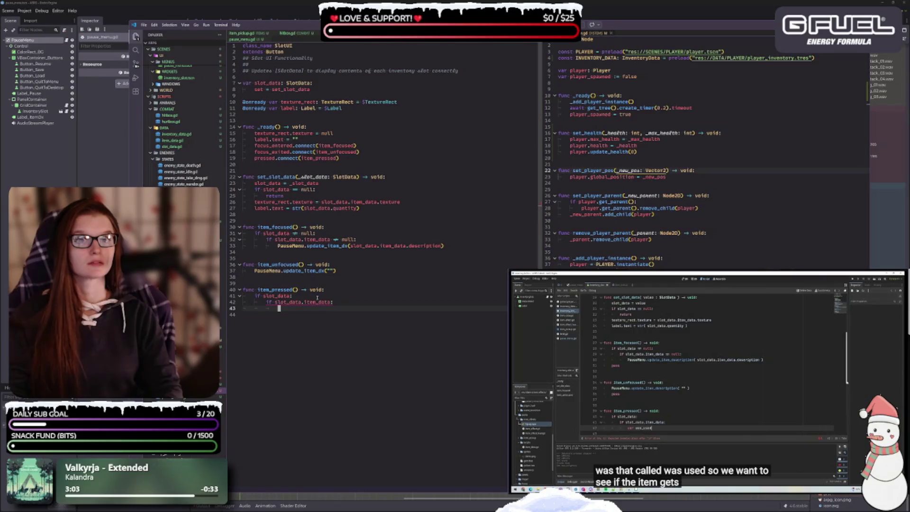
{"action": "type", "text": "var was"}
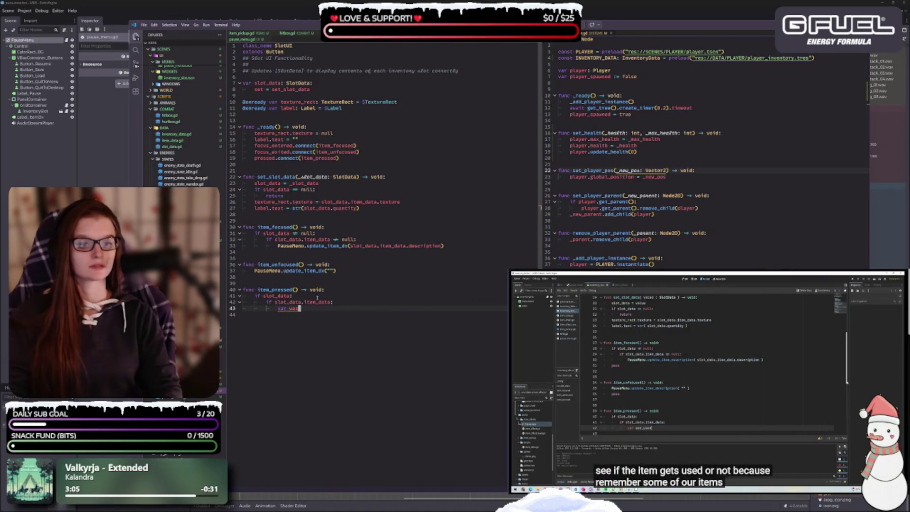
{"action": "type", "text": "_used"}
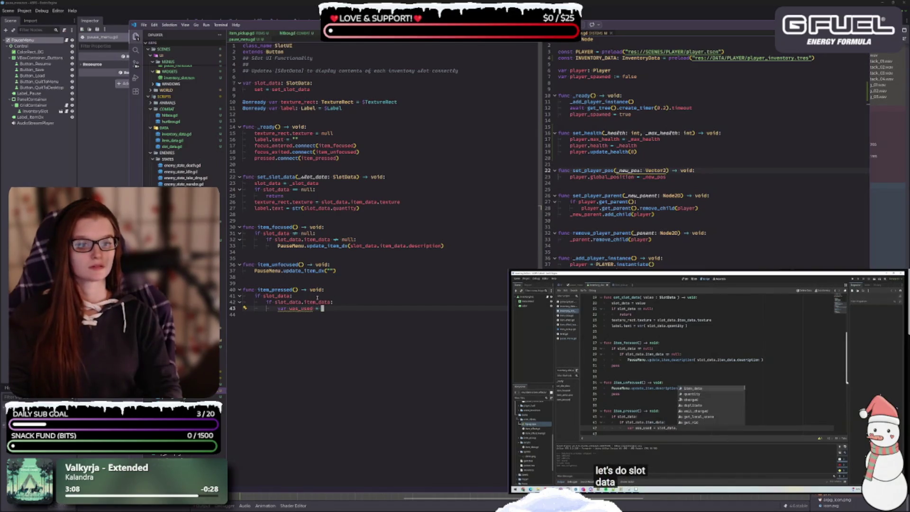
{"action": "type", "text": " = slot"}
{"action": "key", "text": "Return"}
{"action": "type", "text": "."}
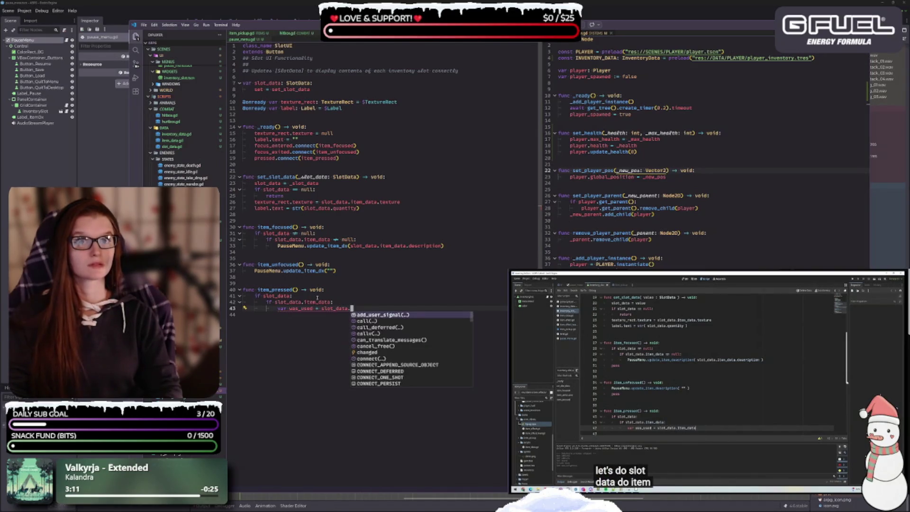
{"action": "type", "text": "it"}
{"action": "key", "text": "Return"}
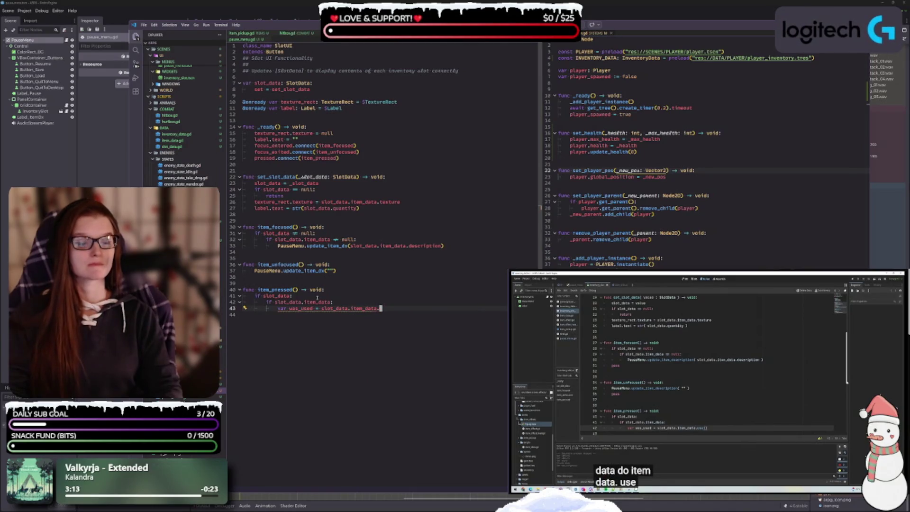
{"action": "type", "text": "use"}
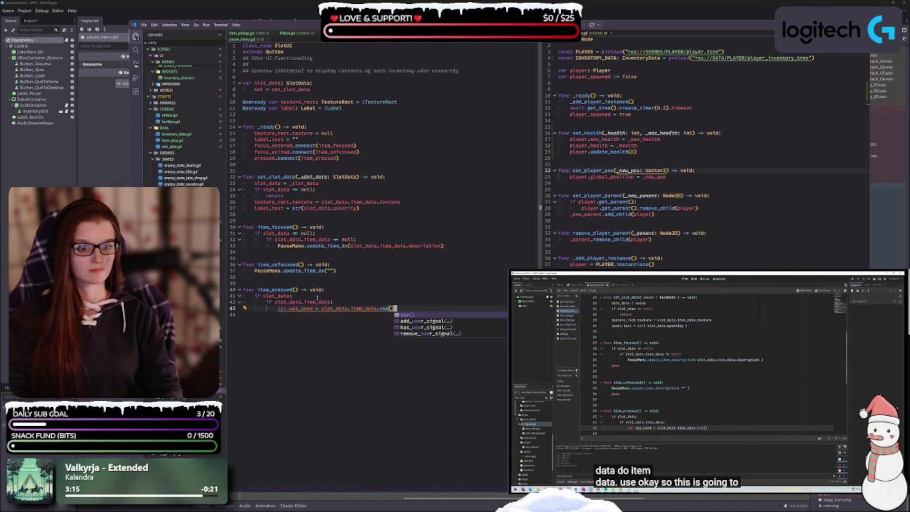
{"action": "key", "text": "Return"}
{"action": "key", "text": "Return"}
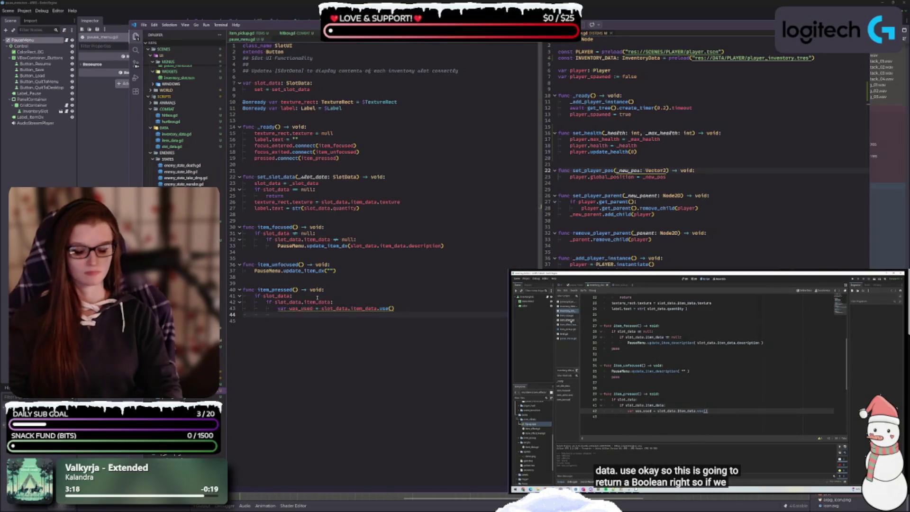
{"action": "key", "text": "BackSpace"}
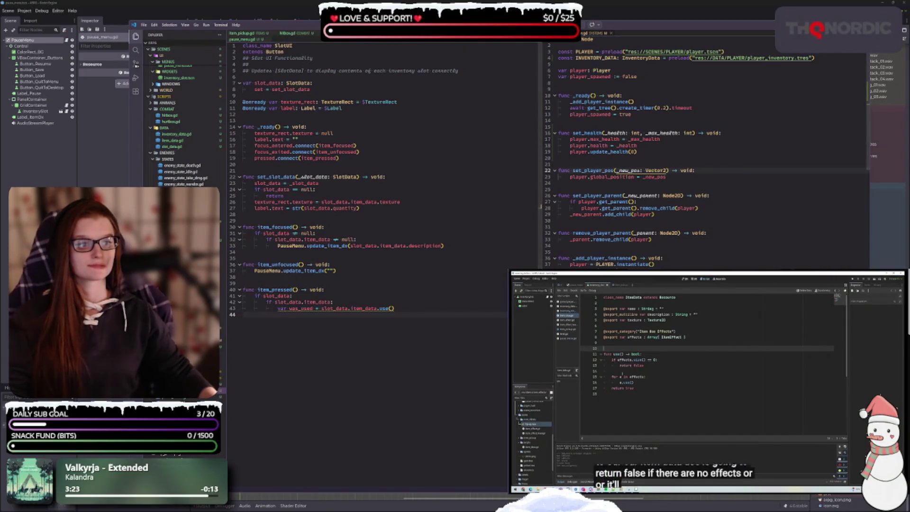
- Add an early bare return when not was_used
{"action": "scroll", "coordinate": [540, 206], "scroll_direction": "down", "scroll_amount": 1}
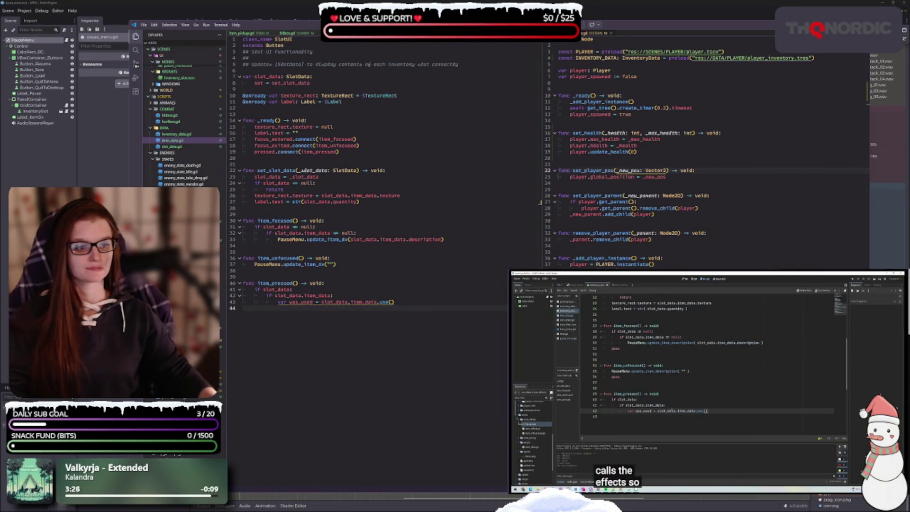
{"action": "scroll", "coordinate": [304, 318], "scroll_direction": "up", "scroll_amount": 1}
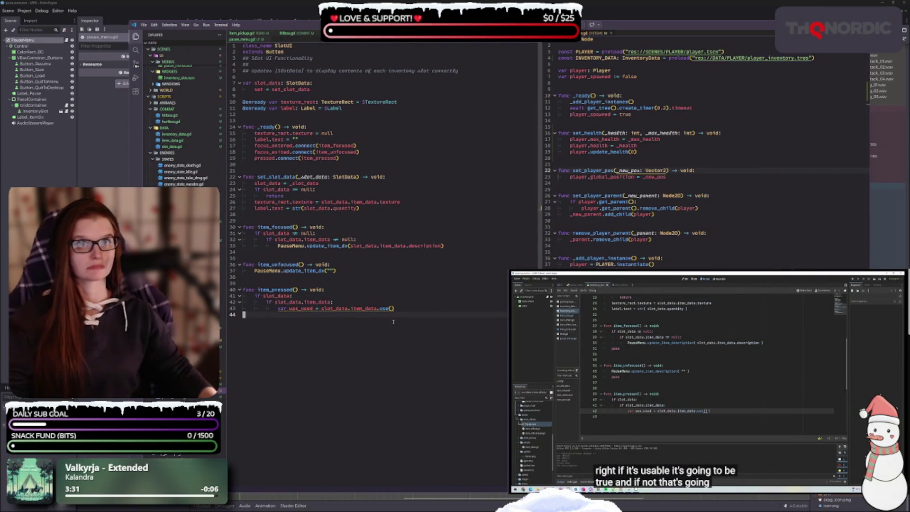
{"action": "key", "text": "Return"}
{"action": "type", "text": "if"}
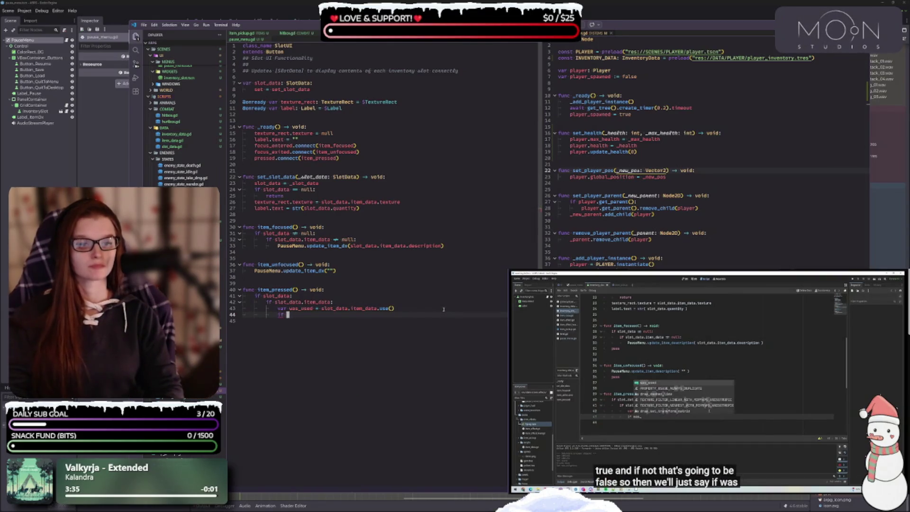
{"action": "type", "text": "was_used:"}
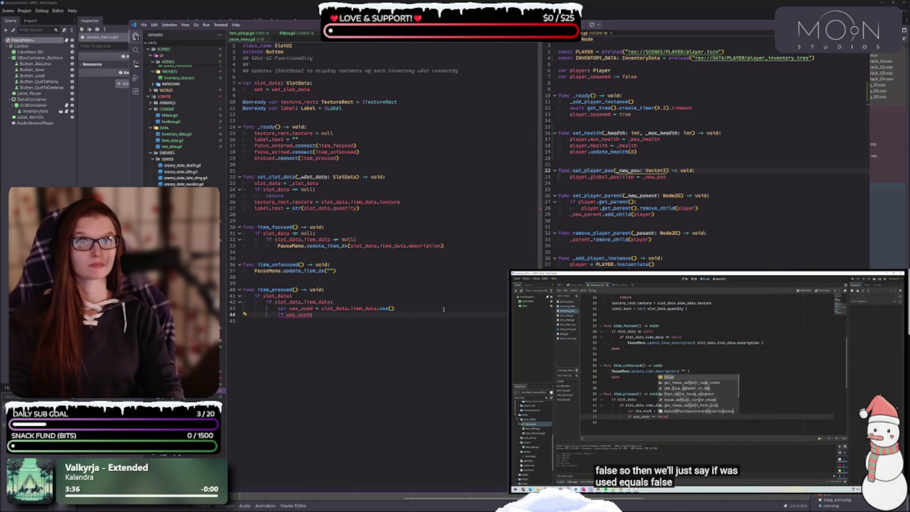
{"action": "key", "text": "Left"}
{"action": "key", "text": "Left"}
{"action": "key", "text": "Left"}
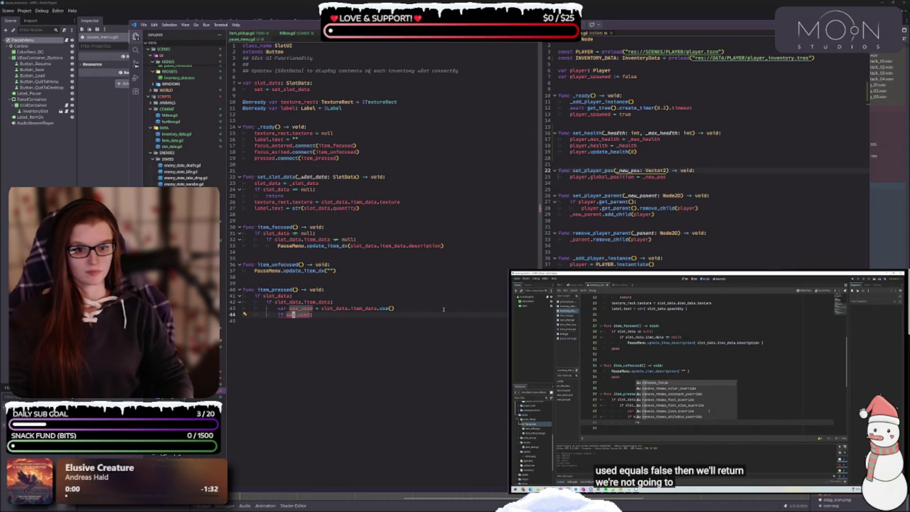
{"action": "key", "text": "Left"}
{"action": "key", "text": "Left"}
{"action": "type", "text": "not"}
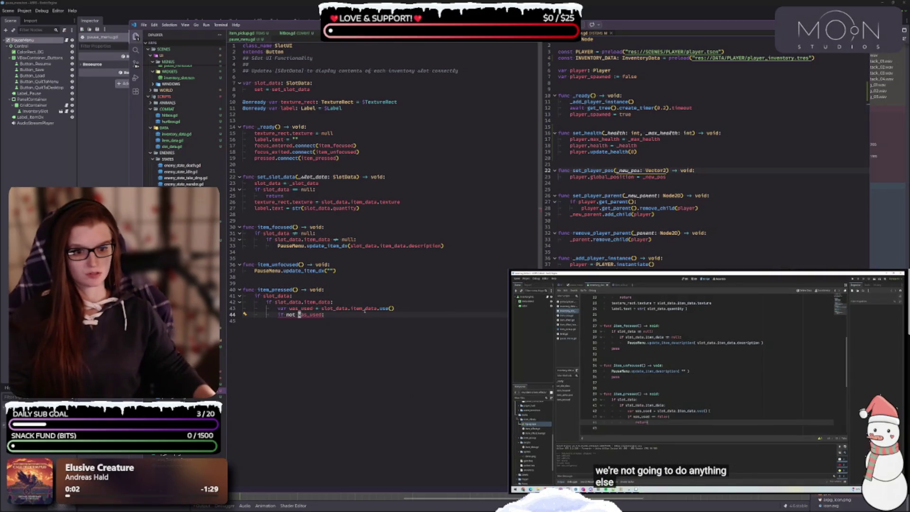
{"action": "left_click", "coordinate": [348, 314]}
{"action": "key", "text": "Return"}
{"action": "type", "text": "return "}
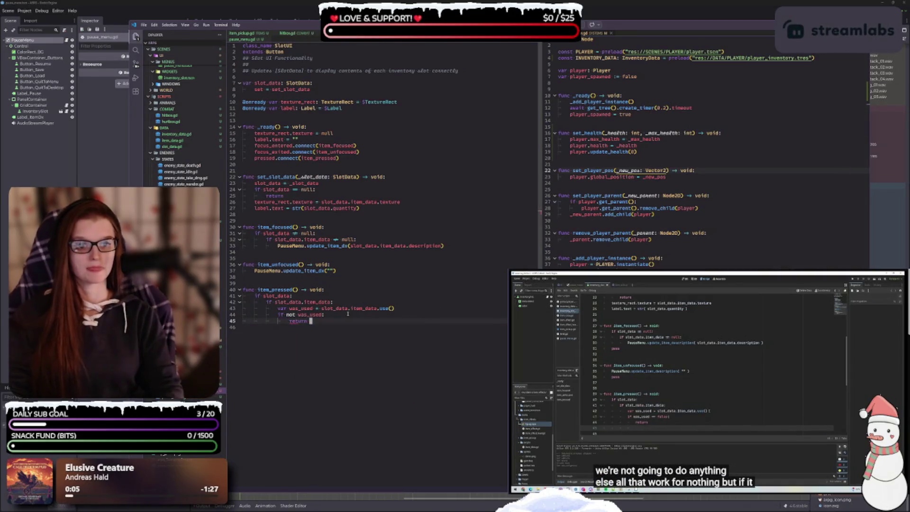
{"action": "type", "text": "false"}
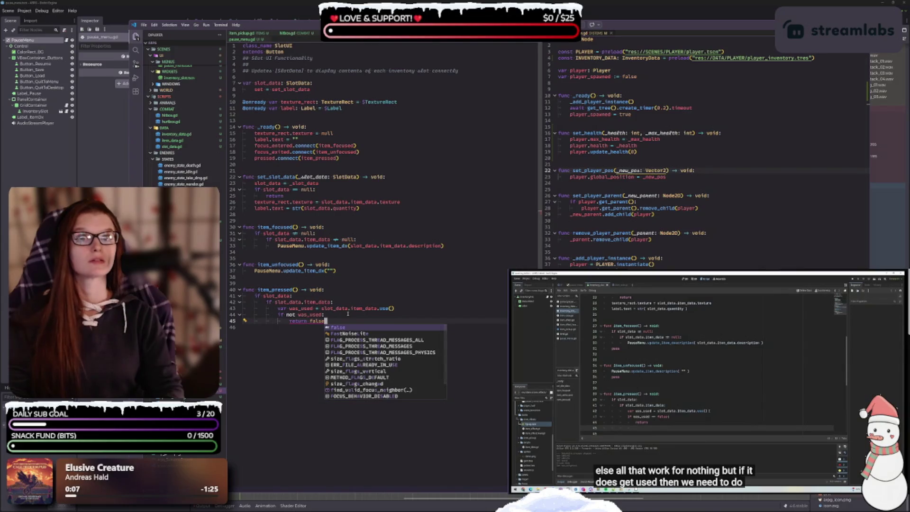
{"action": "key", "text": "BackSpace"}
{"action": "key", "text": "BackSpace"}
{"action": "key", "text": "BackSpace"}
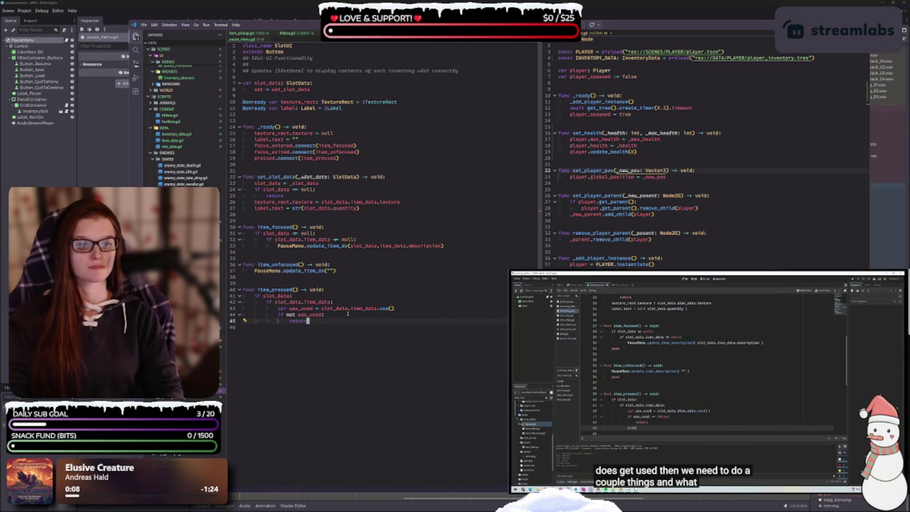
{"action": "key", "text": "Return"}
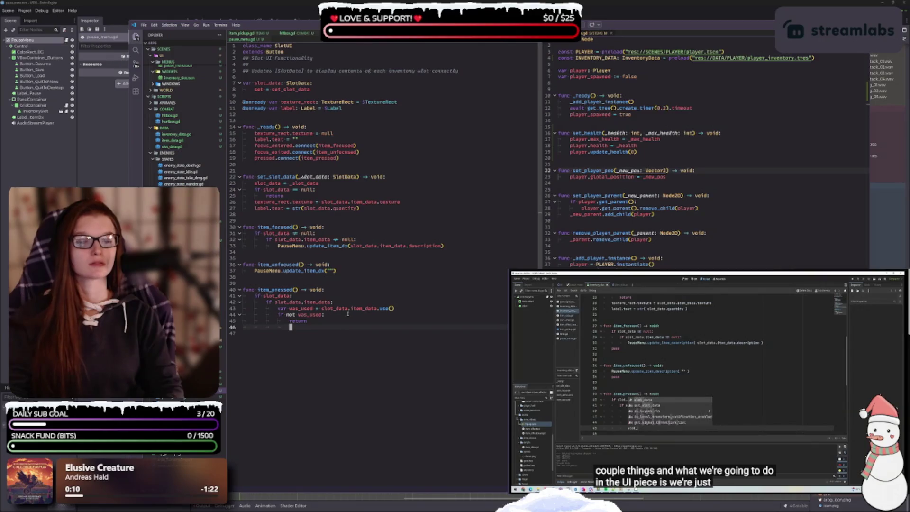
{"action": "key", "text": "BackSpace"}
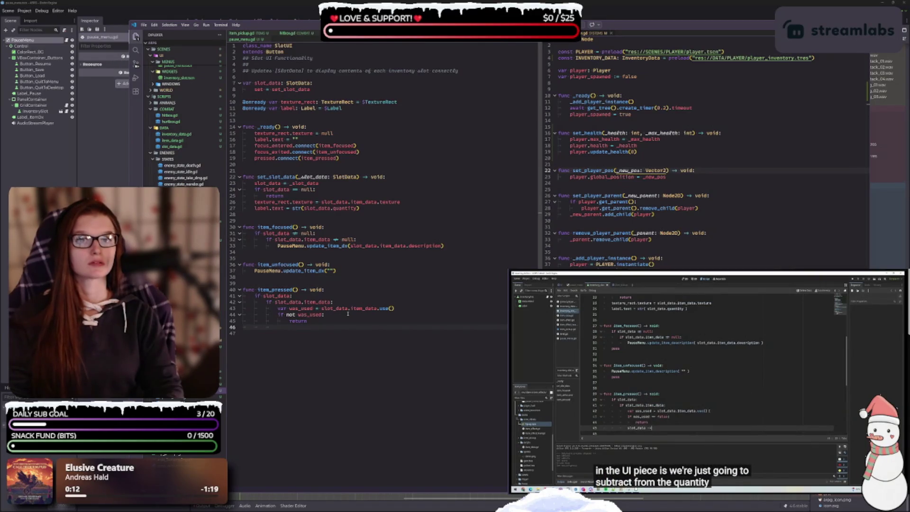
- Add the line slot_data.quantity -= 1 after the early return
{"action": "type", "text": "slot_data"}
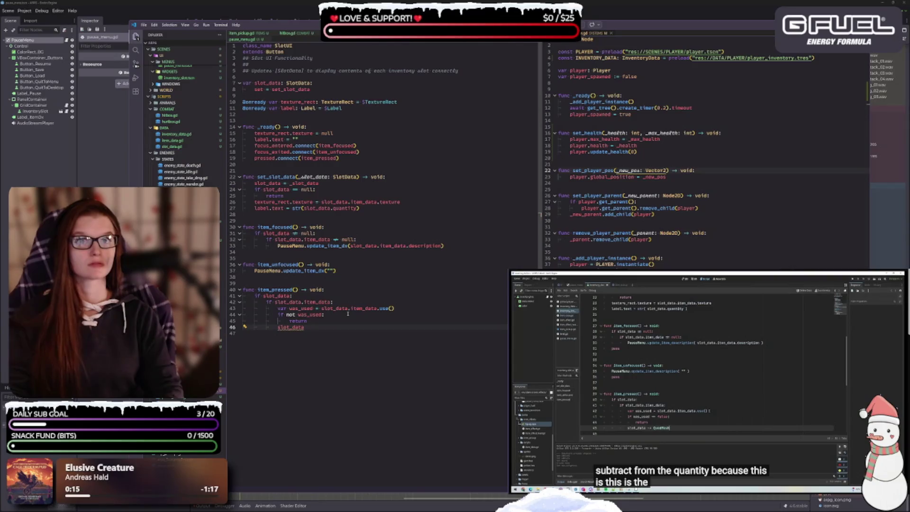
{"action": "key", "text": "BackSpace"}
{"action": "key", "text": "BackSpace"}
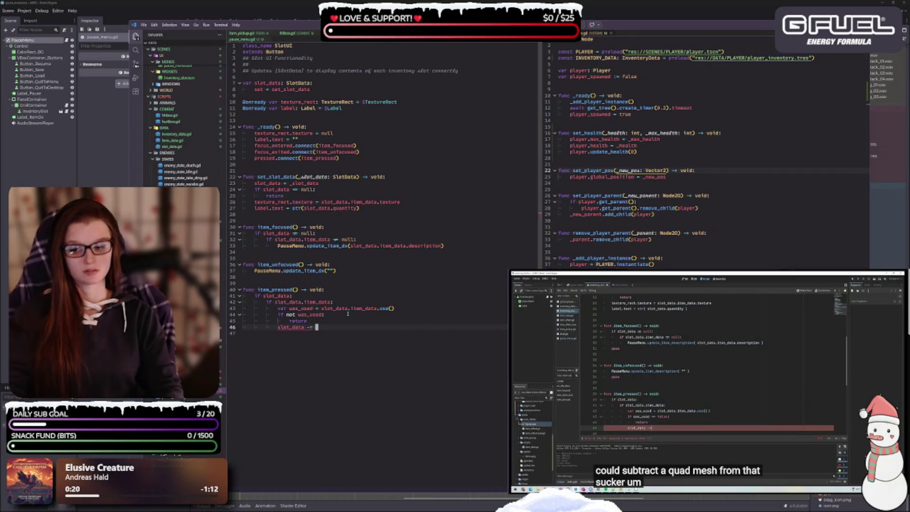
{"action": "type", "text": "qua"}
{"action": "key", "text": "BackSpace"}
{"action": "key", "text": "BackSpace"}
{"action": "key", "text": "BackSpace"}
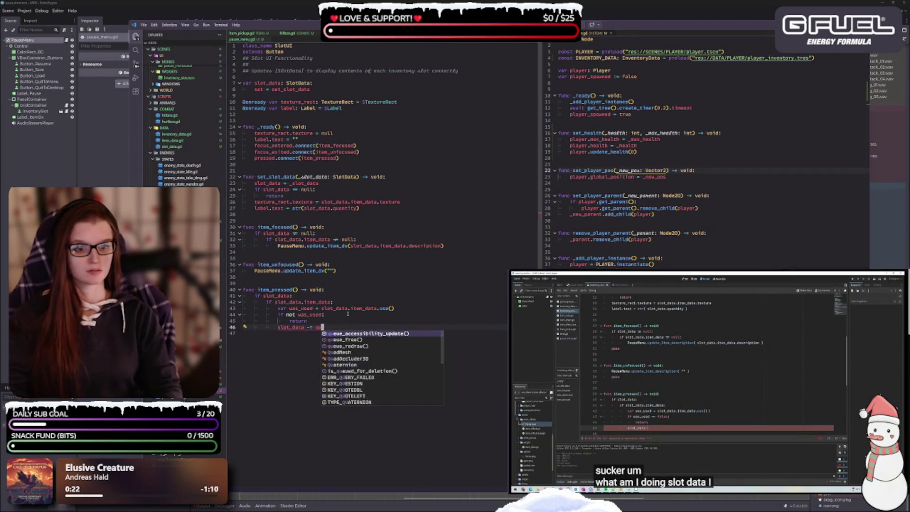
{"action": "type", "text": "slot_data."}
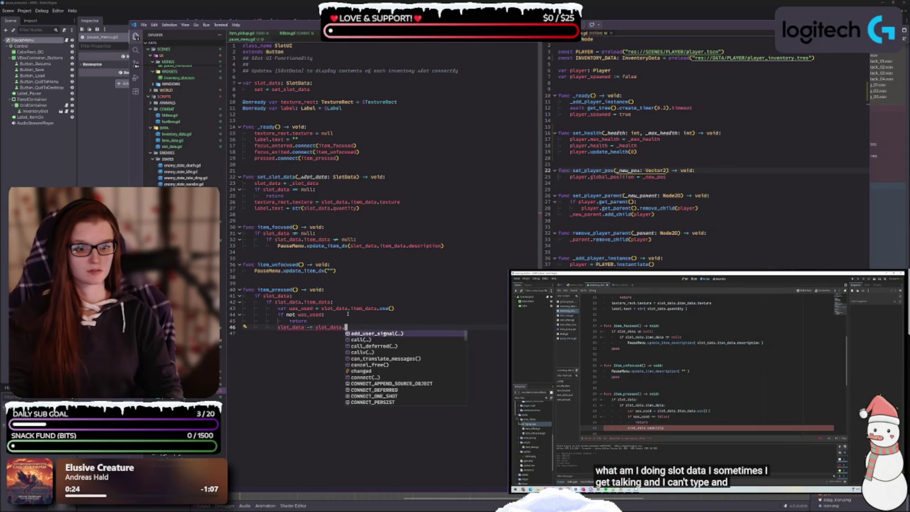
{"action": "type", "text": "qu"}
{"action": "key", "text": "Return"}
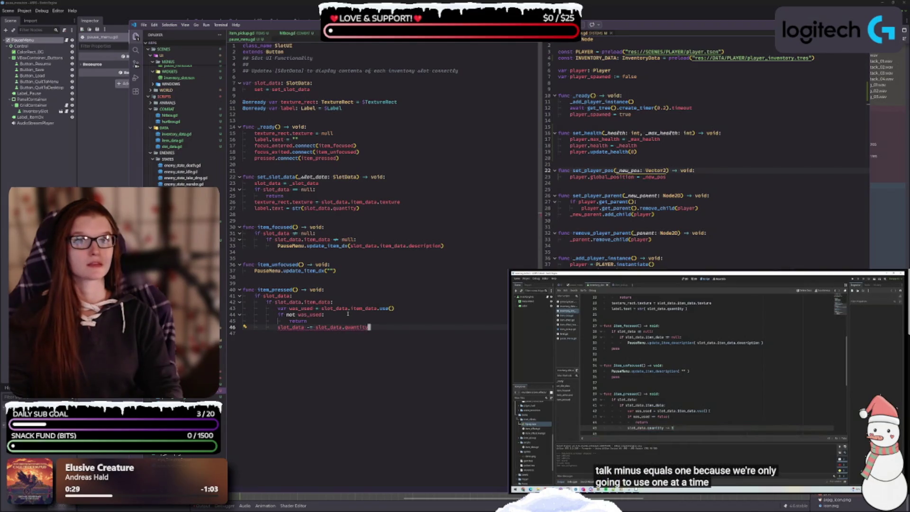
{"action": "key", "text": "BackSpace"}
{"action": "key", "text": "BackSpace"}
{"action": "key", "text": "BackSpace"}
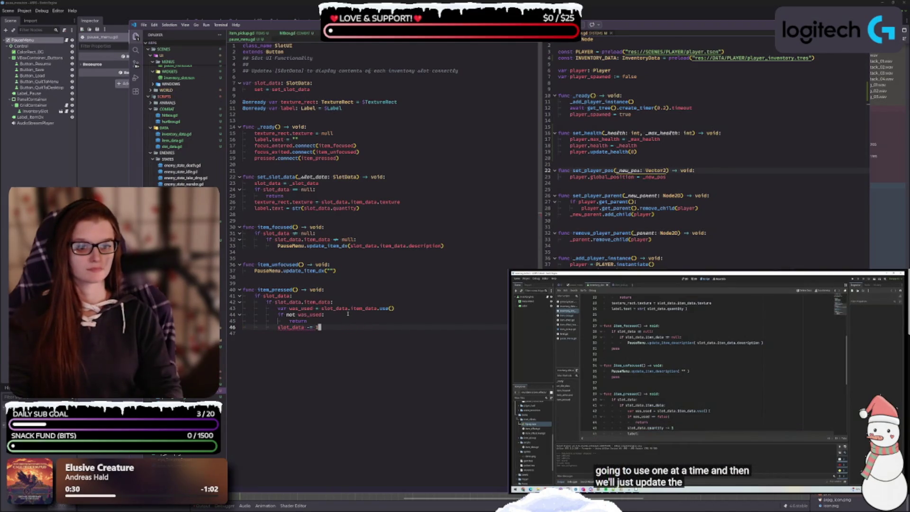
{"action": "type", "text": "1"}
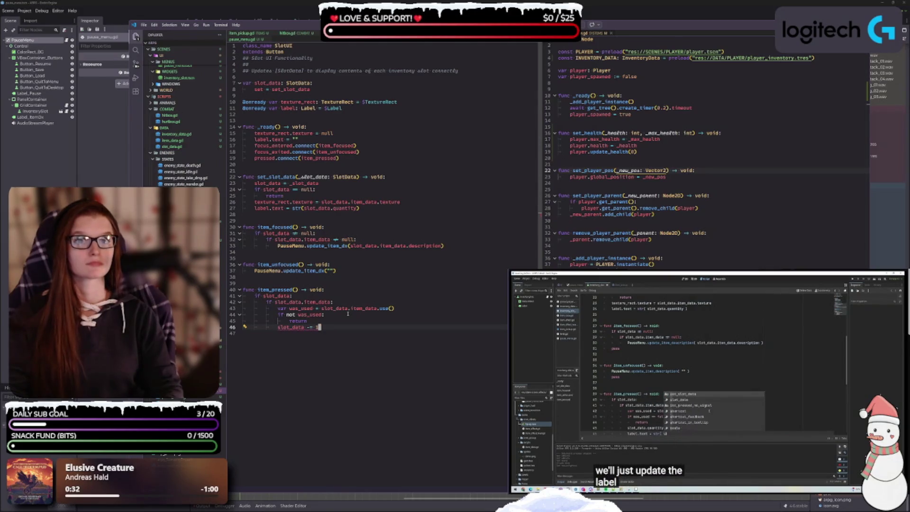
{"action": "type", "text": ".quantity"}
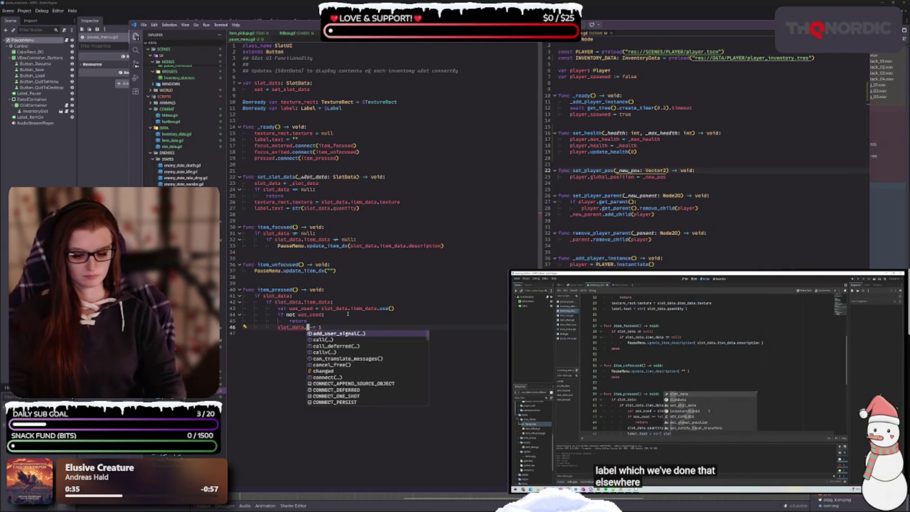
{"action": "key", "text": "Right"}
{"action": "key", "text": "Right"}
{"action": "key", "text": "Right"}
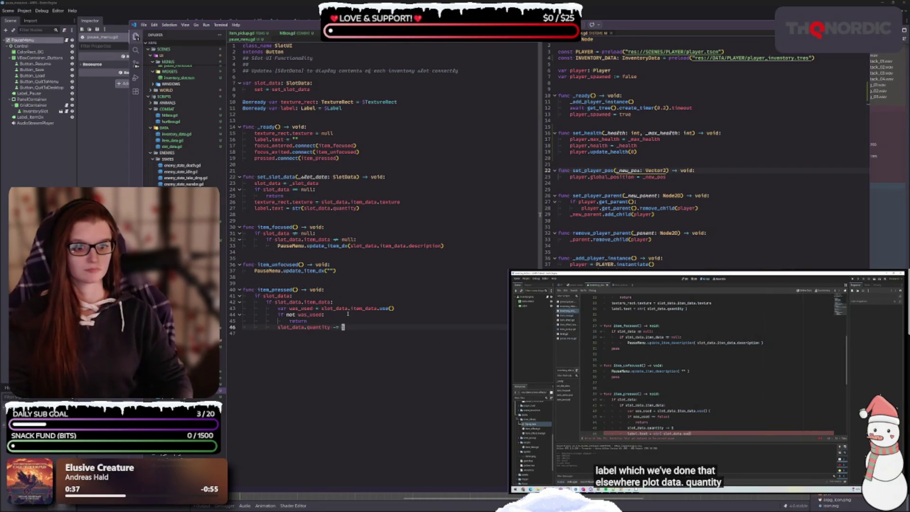
{"action": "type", "text": "1"}
{"action": "key", "text": "Return"}
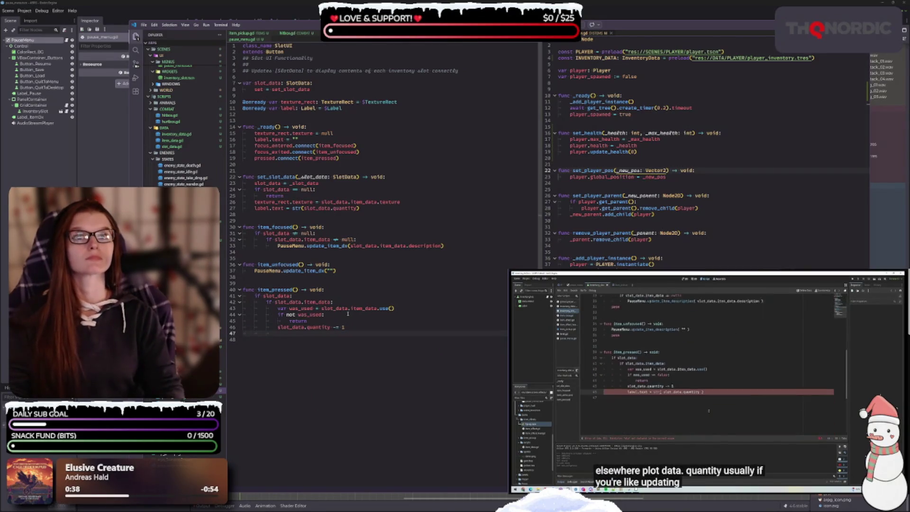
- Write label.text = str(slot_data.quantity) below the quantity decrement
{"action": "left_click", "coordinate": [732, 492]}
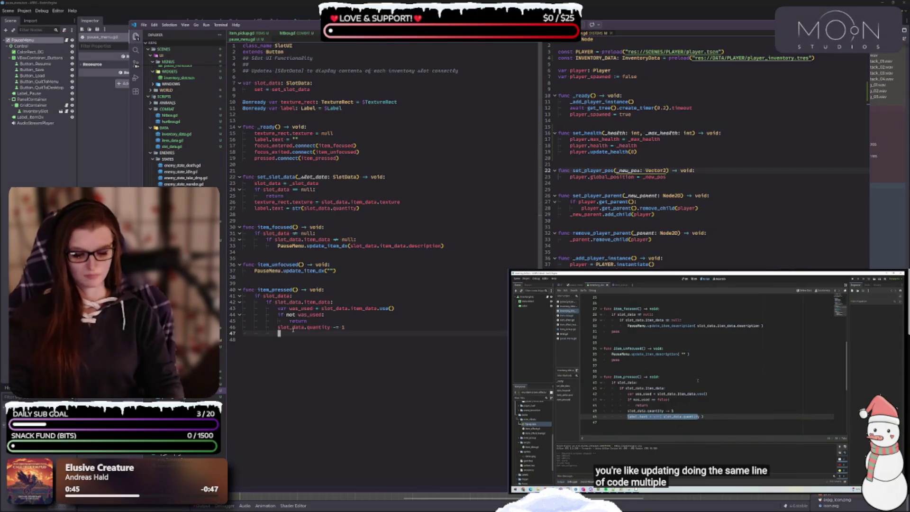
{"action": "type", "text": "label.text = "}
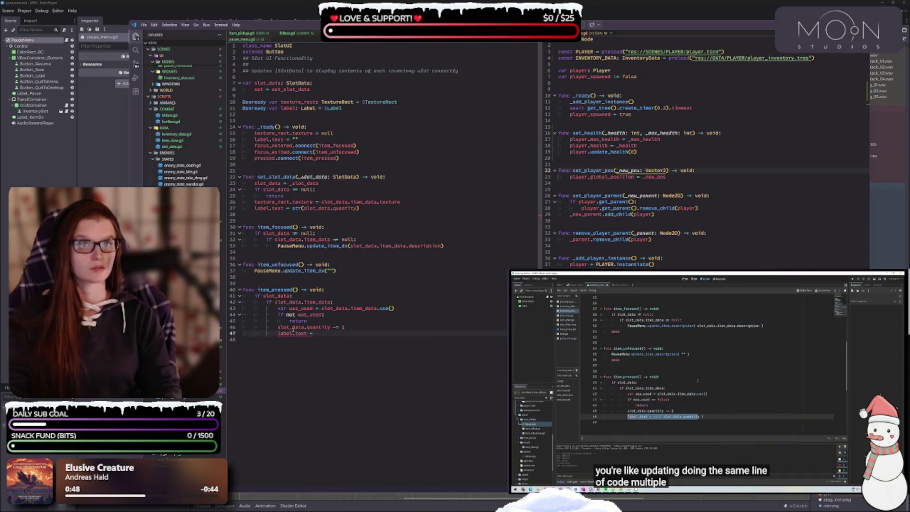
{"action": "type", "text": "str("}
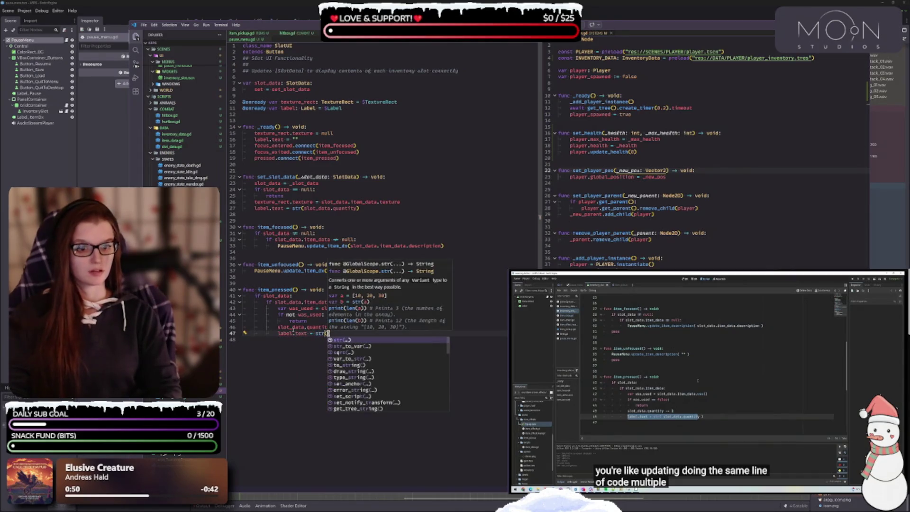
{"action": "type", "text": "slot_data"}
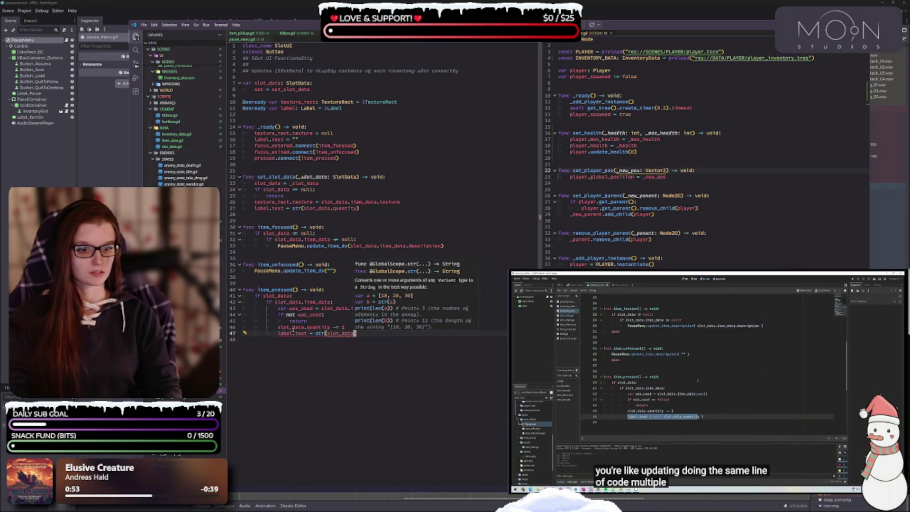
{"action": "type", "text": ".quantity"}
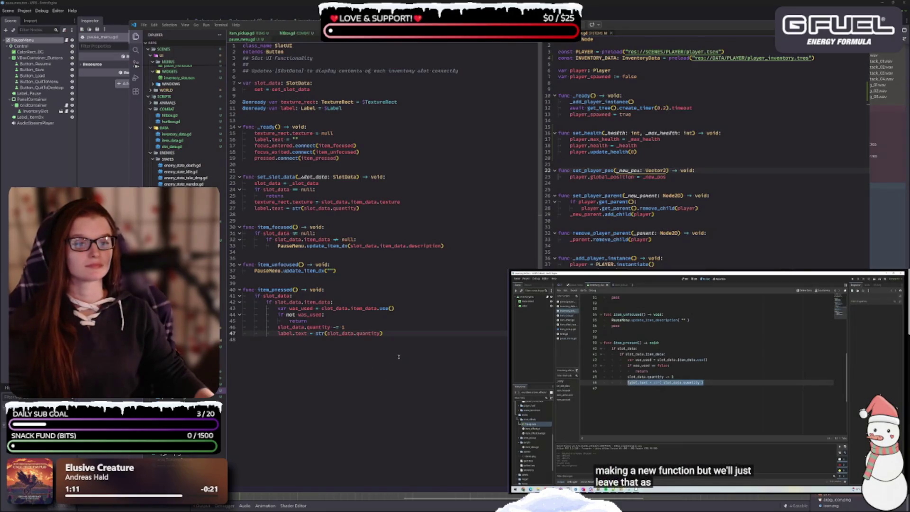
{"action": "left_click", "coordinate": [401, 334]}
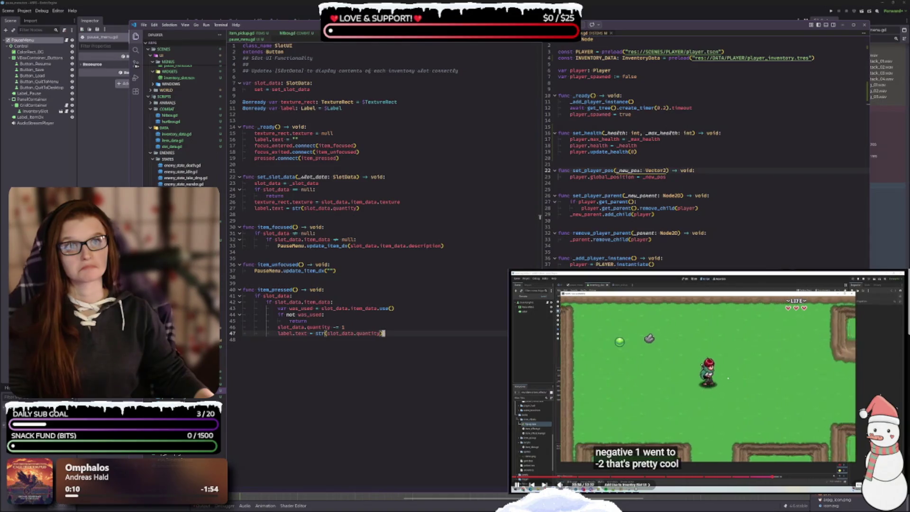
{"action": "left_click", "coordinate": [706, 376]}
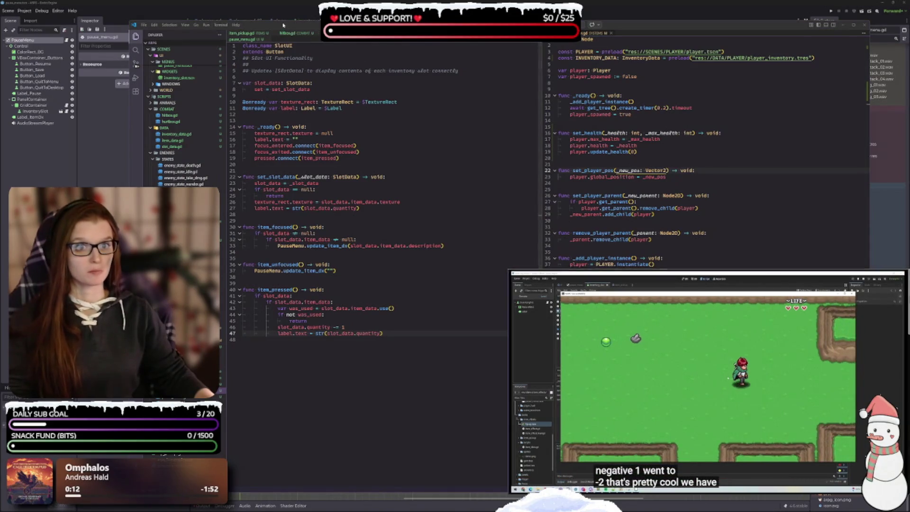
- In the playground scene, replace ItemPickup's Item Data with lesser_health_potion.tres
{"action": "left_click", "coordinate": [294, 7]}
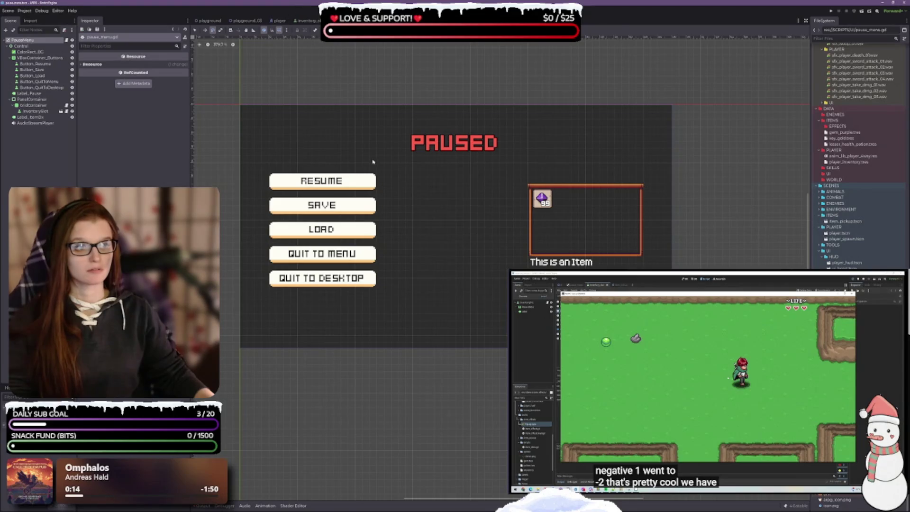
{"action": "left_click", "coordinate": [208, 21]}
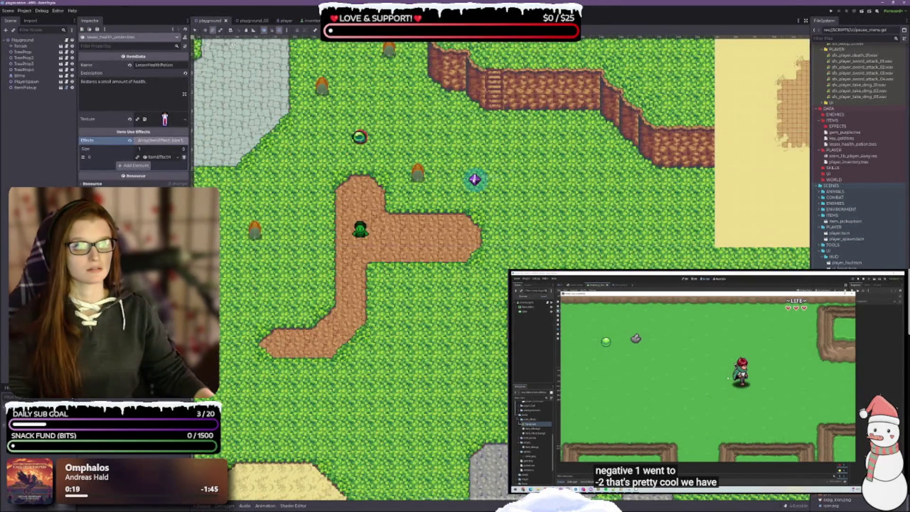
{"action": "left_click", "coordinate": [26, 87]}
{"action": "left_click", "coordinate": [174, 66]}
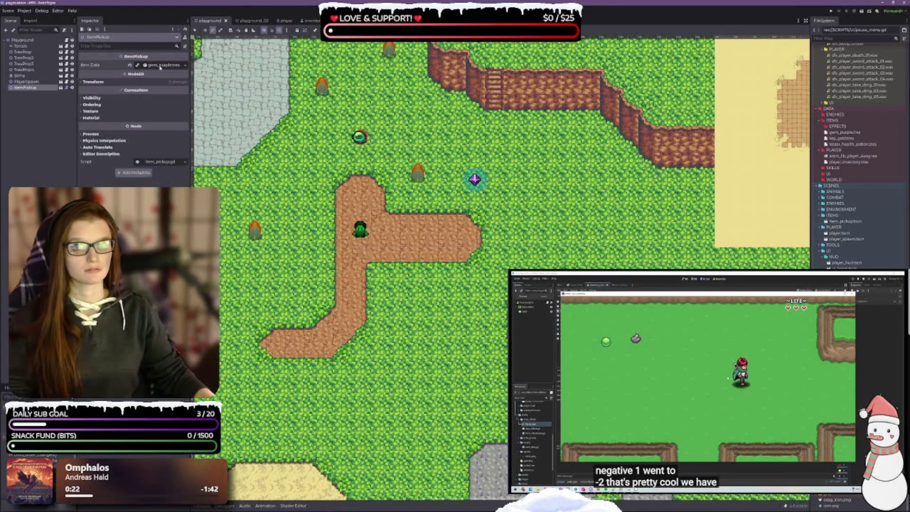
{"action": "left_click", "coordinate": [130, 65]}
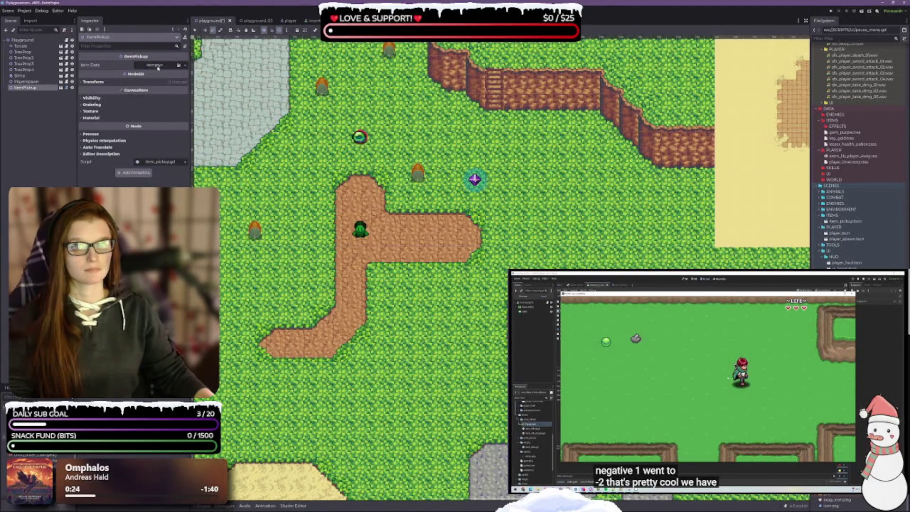
{"action": "left_click", "coordinate": [178, 66]}
{"action": "double_click", "coordinate": [418, 256]}
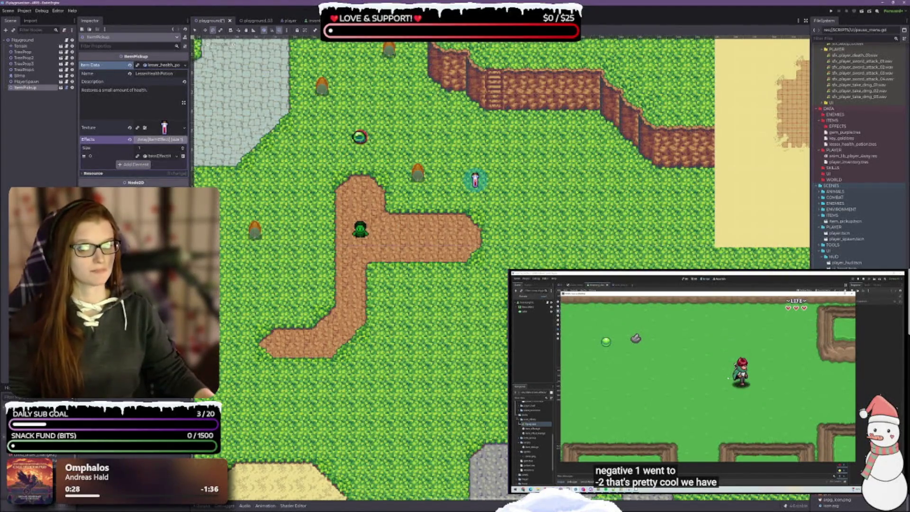
- Save the playground scene, preview the potion's texture, and open the item pickup scene
{"action": "key", "text": "F5"}
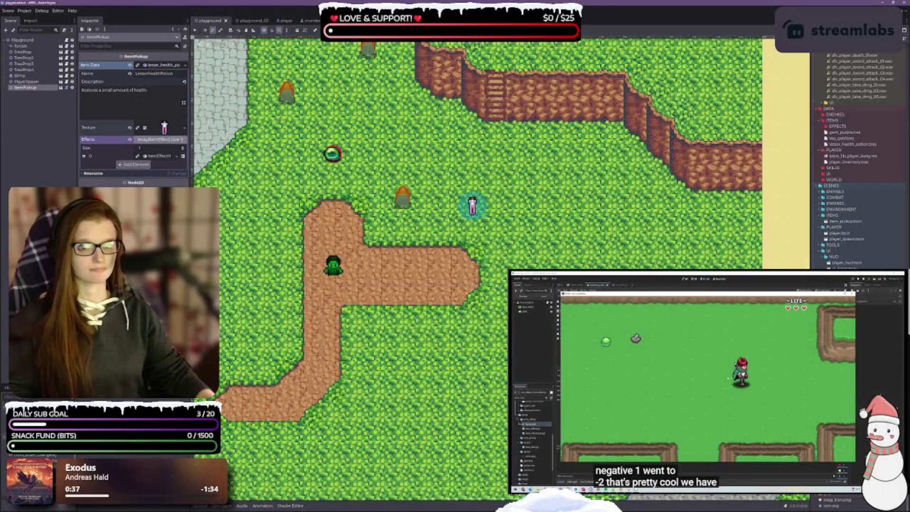
{"action": "left_click", "coordinate": [164, 127]}
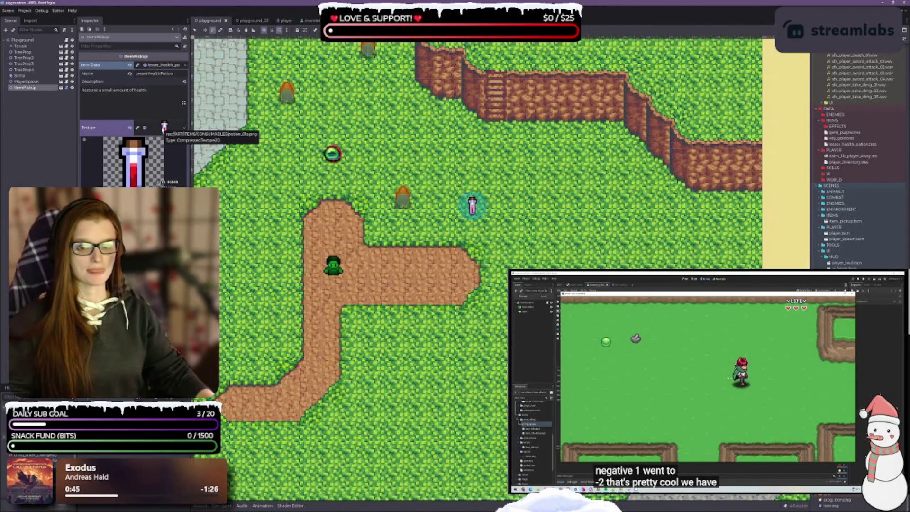
{"action": "left_click", "coordinate": [164, 127]}
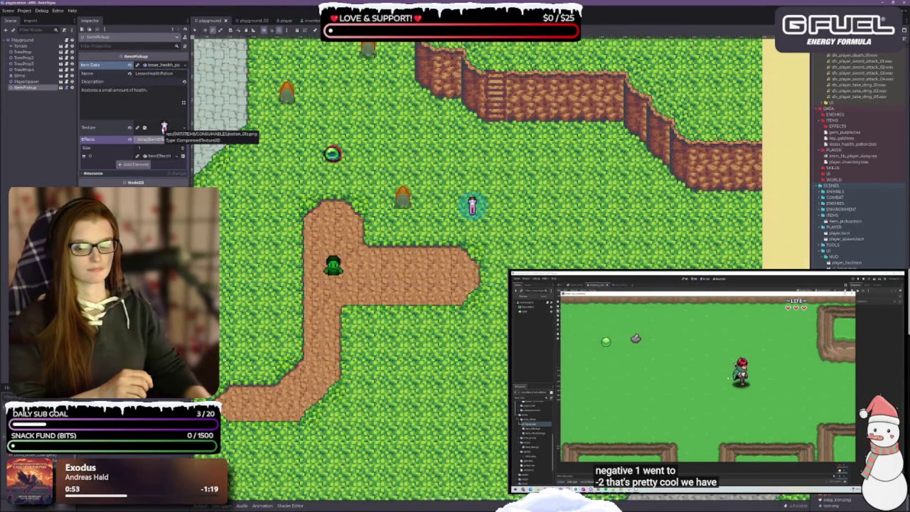
{"action": "left_click", "coordinate": [61, 87]}
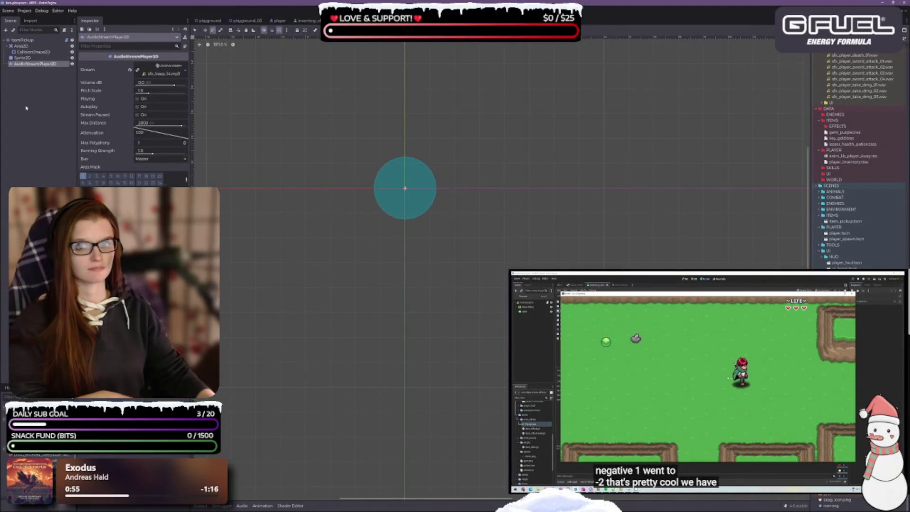
- Inspect the item pickup's Sprite2D and collapse its Texture section
{"action": "left_click", "coordinate": [22, 57]}
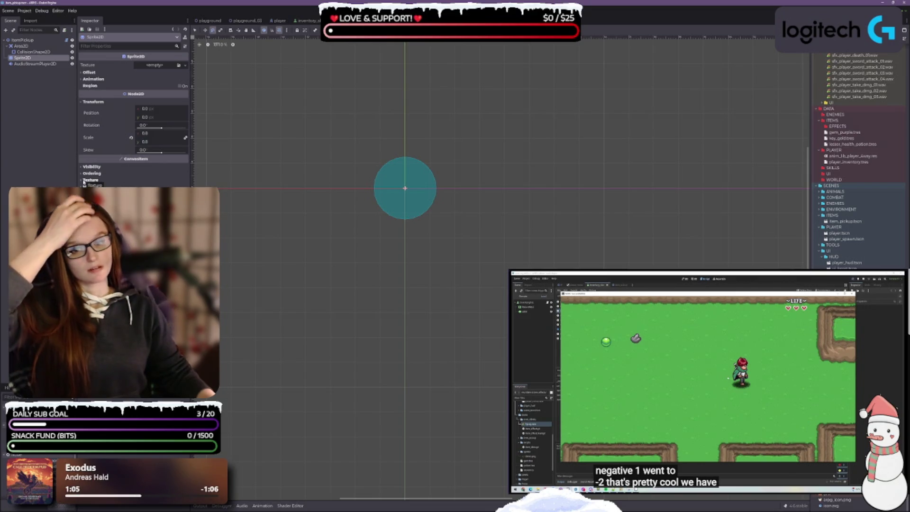
{"action": "left_click", "coordinate": [82, 181]}
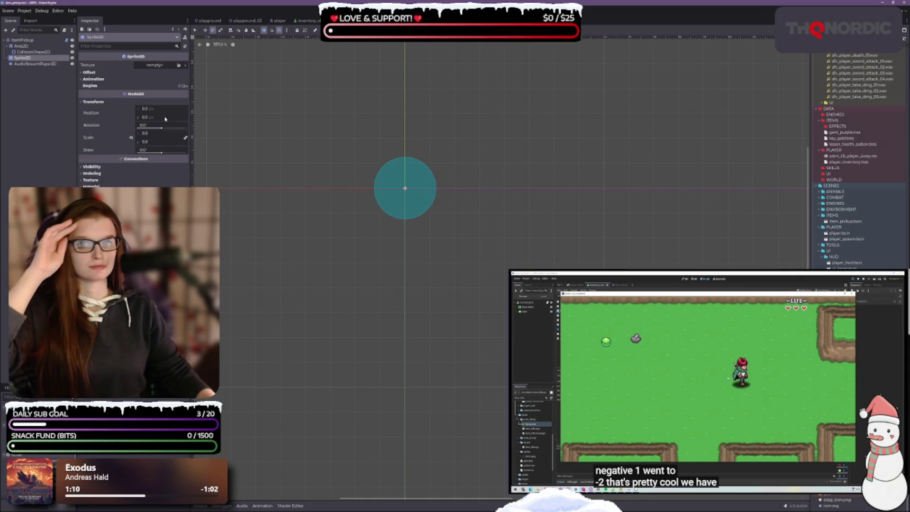
- Return to the playground level and pan the view to the potion pickup
{"action": "left_click", "coordinate": [208, 21]}
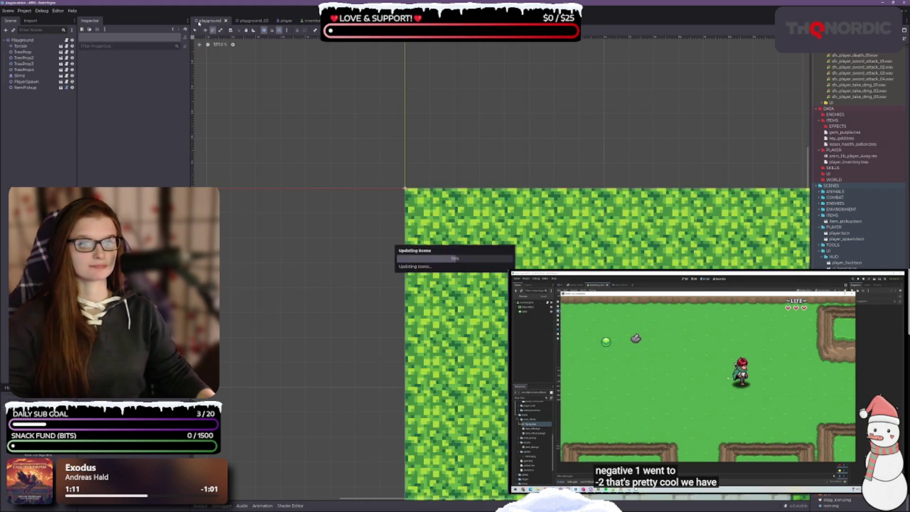
{"action": "left_click_drag", "start_coordinate": [471, 257], "coordinate": [494, 271]}
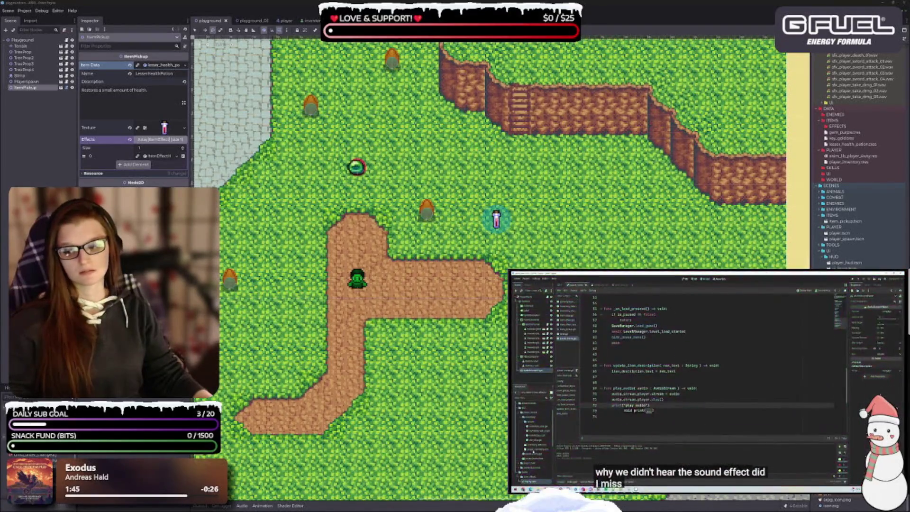
- Switch to the slot_ui.gd script in the code editor
{"action": "key", "text": "alt+Tab"}
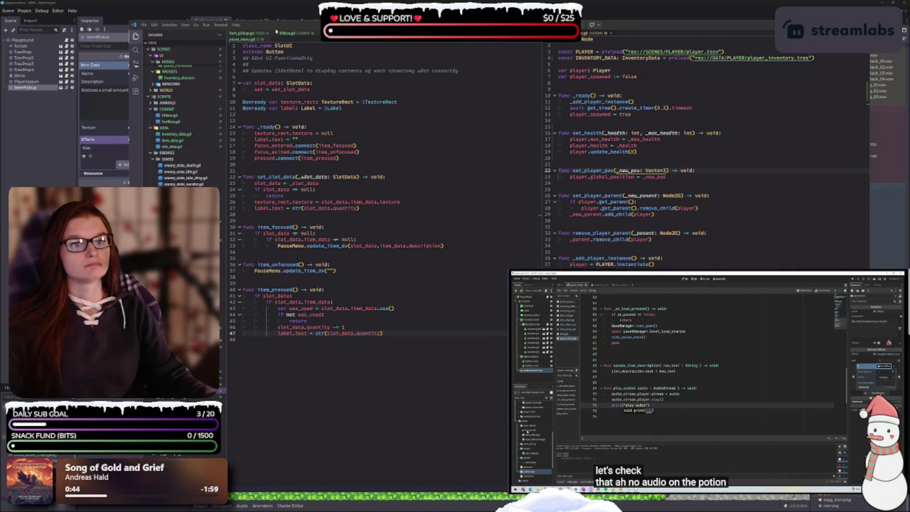
- Check play_audio in pause_menu.gd, then return to Godot's playground scene and pickup properties
{"action": "left_click", "coordinate": [246, 39]}
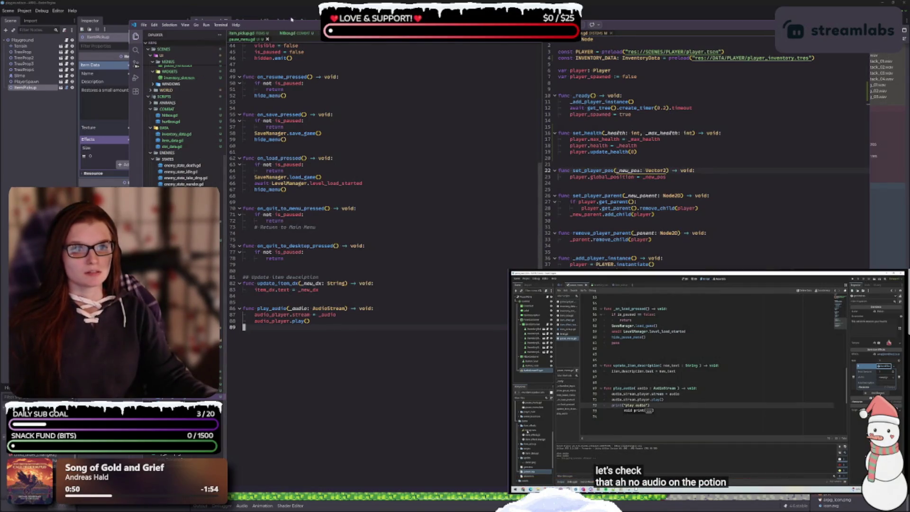
{"action": "key", "text": "alt+Tab"}
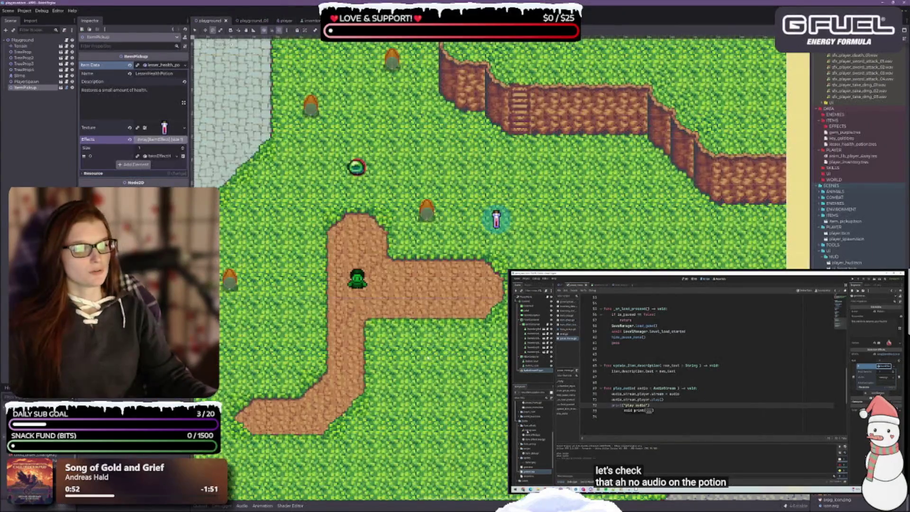
{"action": "key", "text": "space"}
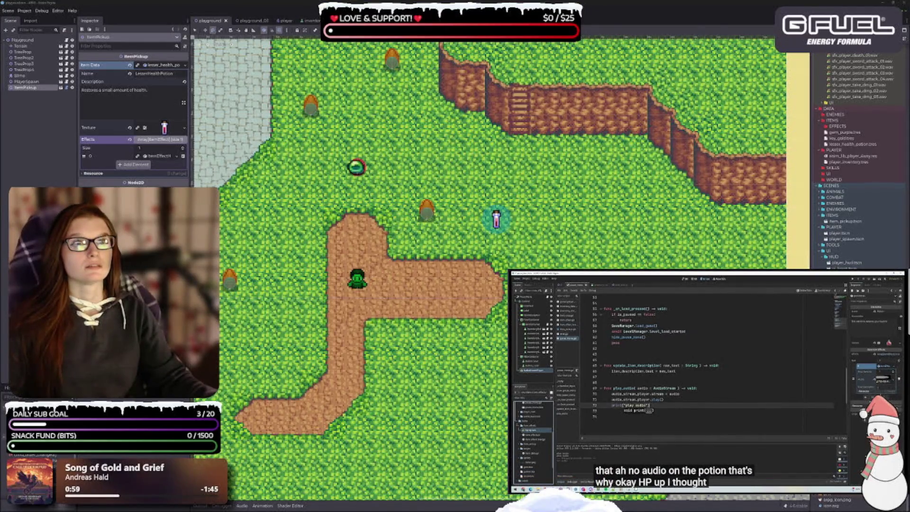
{"action": "mouse_move", "coordinate": [601, 323]}
{"action": "left_click", "coordinate": [884, 332]}
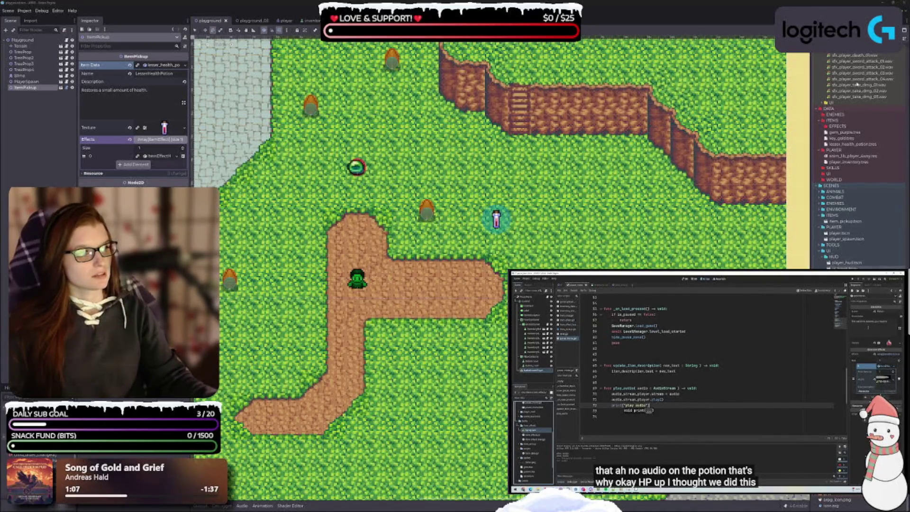
- Assign sfx_magic_04.wav as the audio of lesser_health_potion's Effects element 0, then save
{"action": "left_click", "coordinate": [862, 144]}
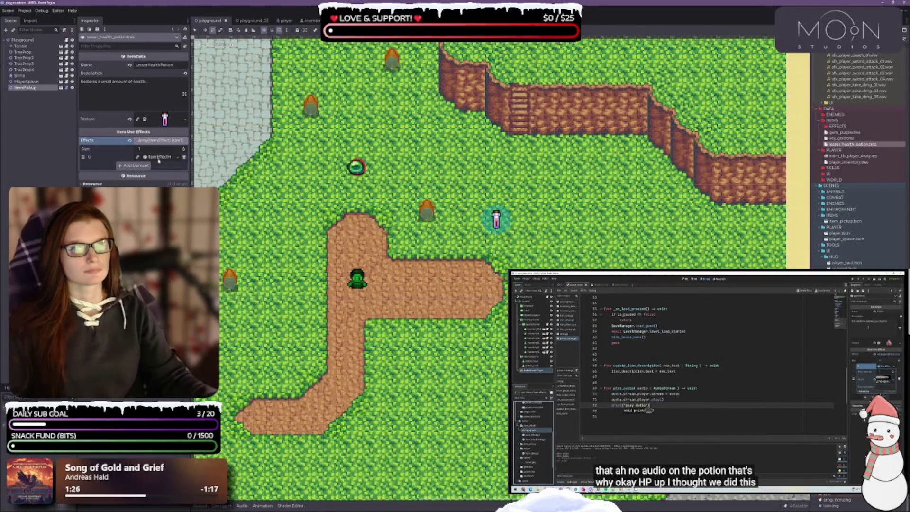
{"action": "left_click", "coordinate": [131, 159]}
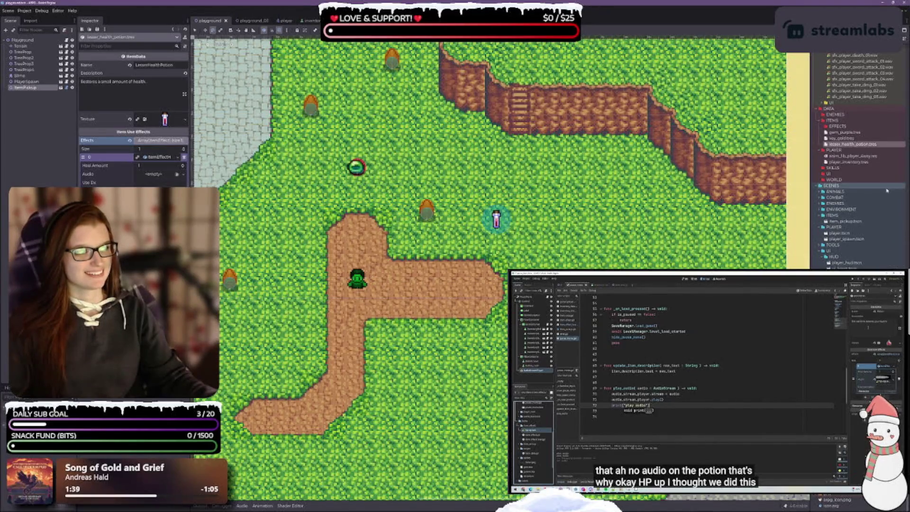
{"action": "scroll", "coordinate": [876, 175], "scroll_direction": "up", "scroll_amount": 5}
{"action": "scroll", "coordinate": [876, 175], "scroll_direction": "up", "scroll_amount": 4}
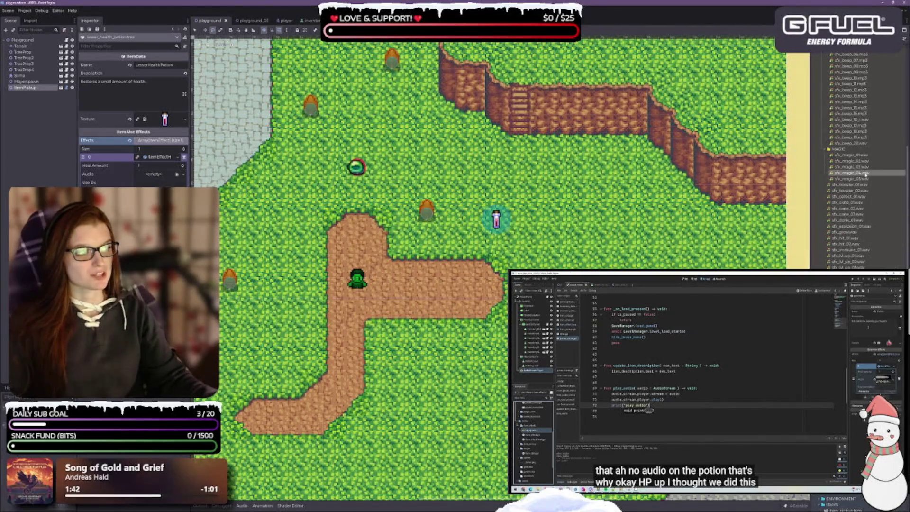
{"action": "left_click_drag", "start_coordinate": [852, 172], "coordinate": [168, 184]}
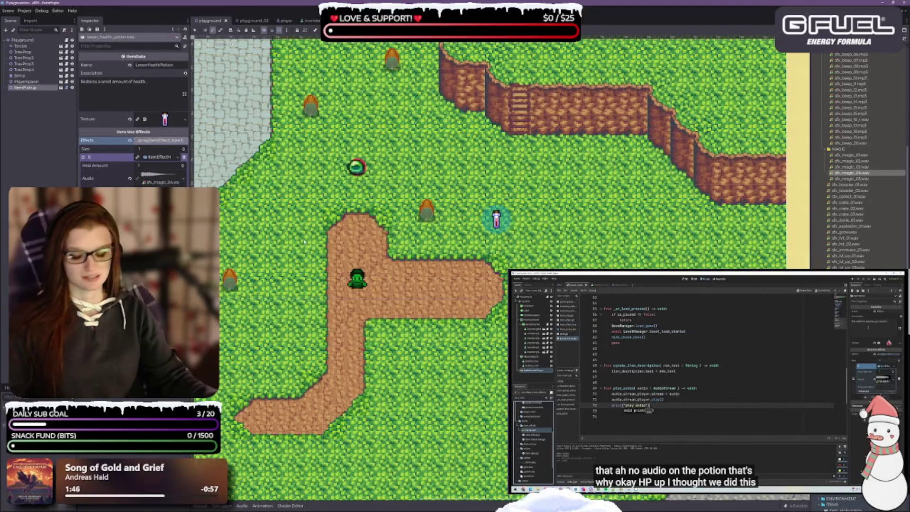
{"action": "key", "text": "ctrl+s"}
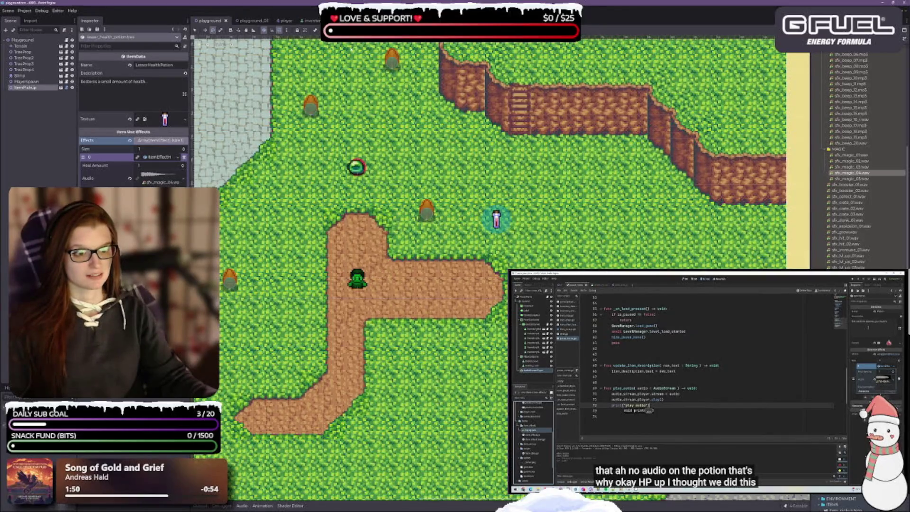
- Run the game and walk the player over to pick up the potion
{"action": "key", "text": "F5"}
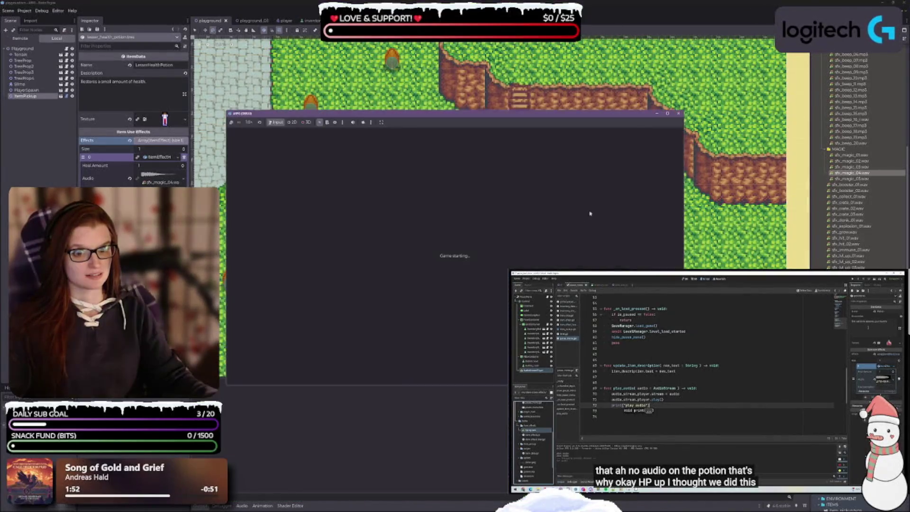
{"action": "key", "text": "Right"}
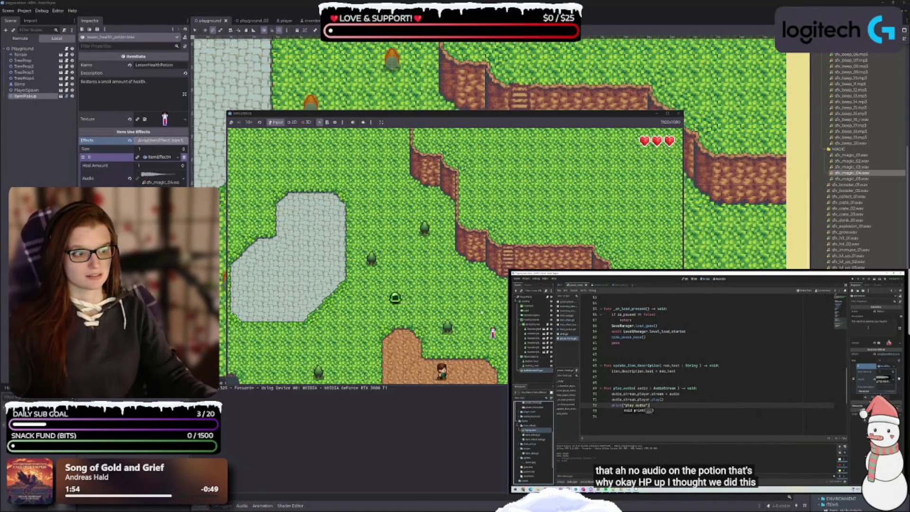
{"action": "key", "text": "Up"}
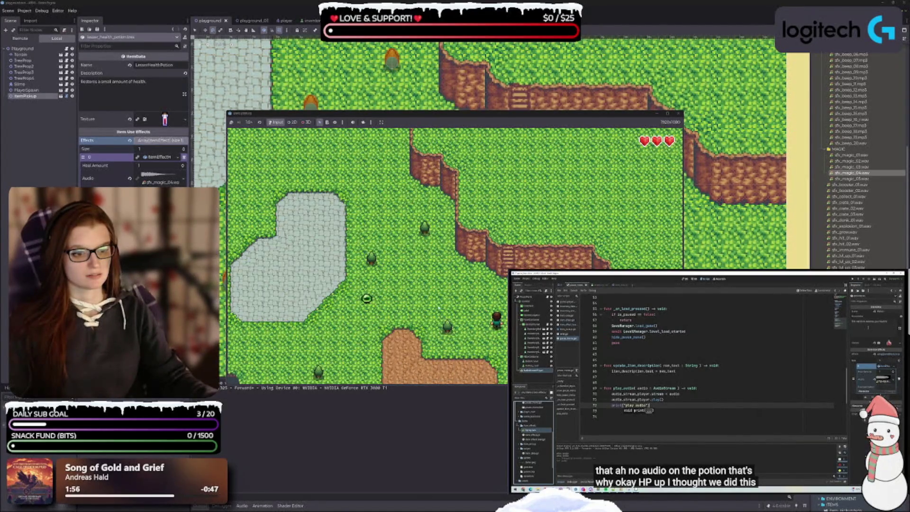
{"action": "key", "text": "Left"}
{"action": "key", "text": "Up"}
{"action": "key", "text": "Left"}
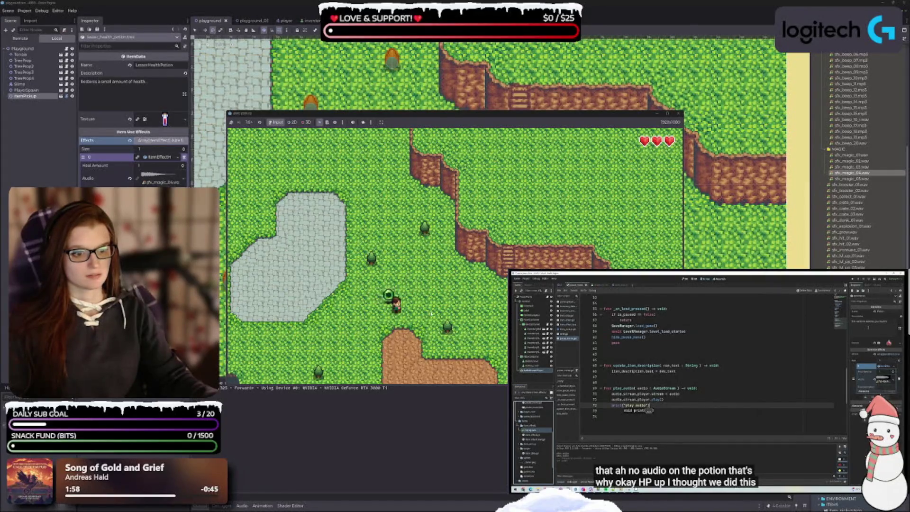
{"action": "key", "text": "Right"}
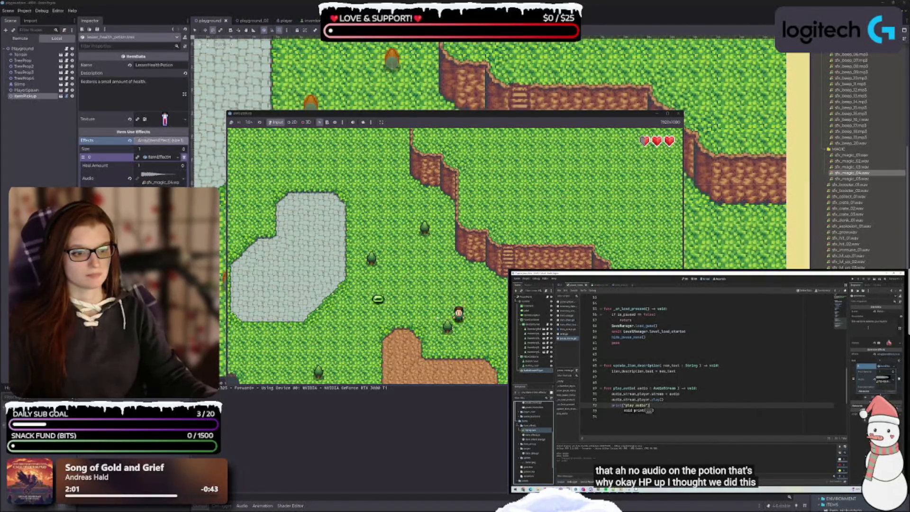
{"action": "key", "text": "Down"}
- Use one potion from the inventory so its count drops from 6 to 5, then stop the game
{"action": "key", "text": "Escape"}
{"action": "key", "text": "Left"}
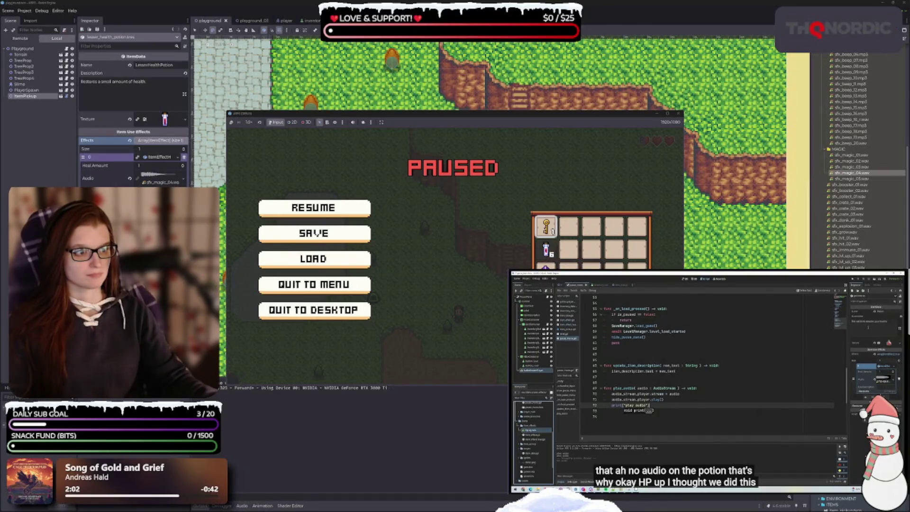
{"action": "key", "text": "Down"}
{"action": "key", "text": "Return"}
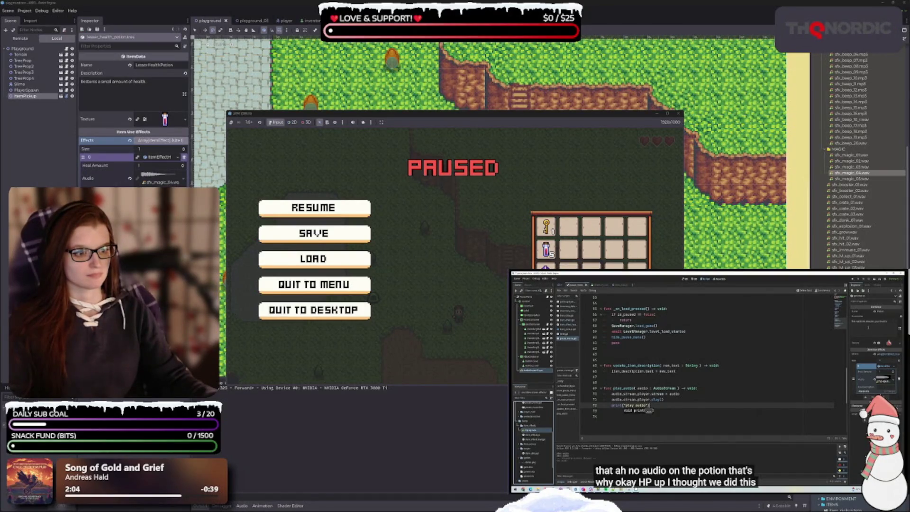
{"action": "key", "text": "Escape"}
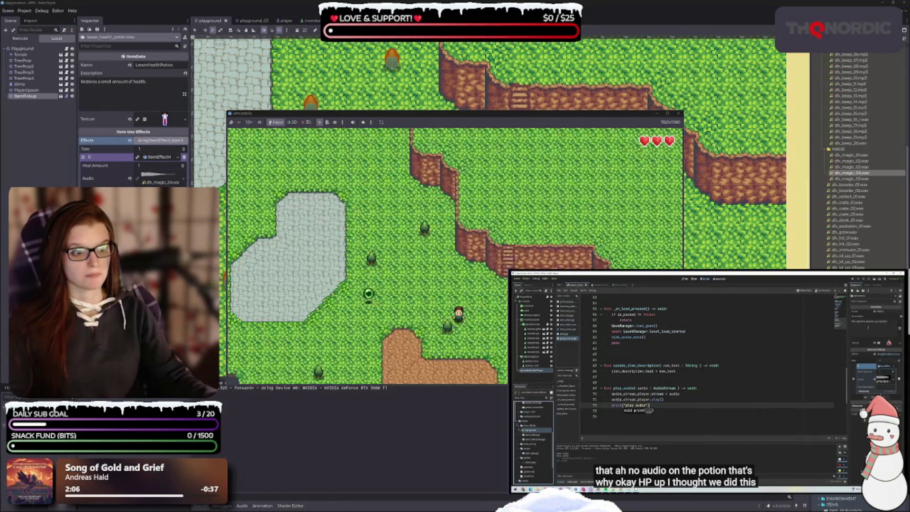
{"action": "key", "text": "Escape"}
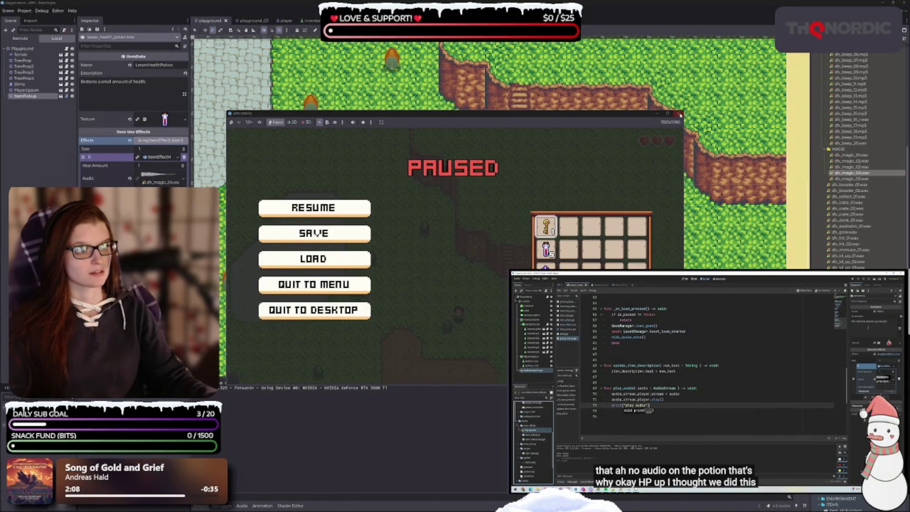
{"action": "left_click", "coordinate": [678, 113]}
{"action": "left_click", "coordinate": [209, 508]}
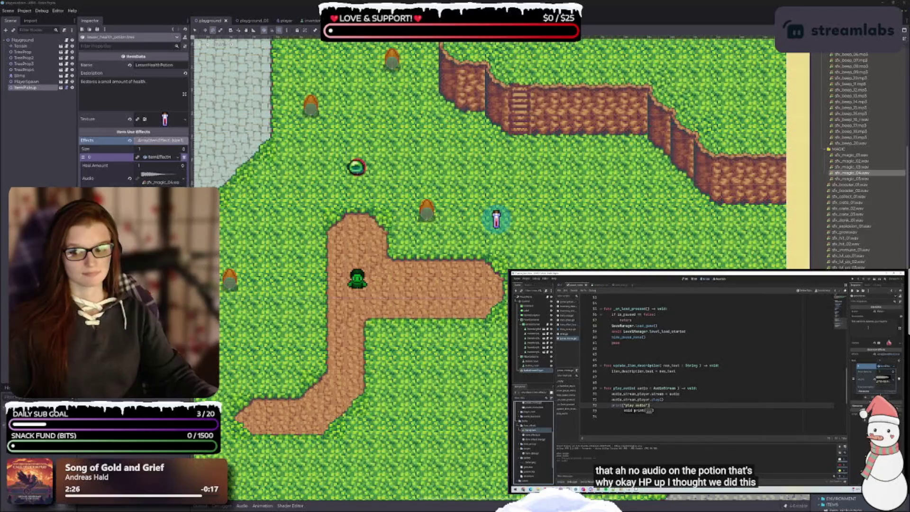
{"action": "scroll", "coordinate": [512, 246], "scroll_direction": "down", "scroll_amount": 3}
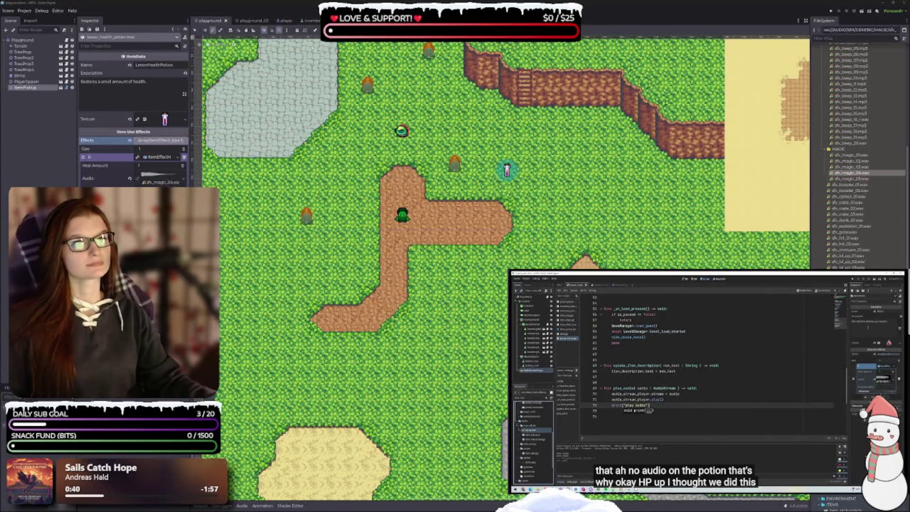
- In the player scene, review the settings of the Attack and TakeDmg states
{"action": "left_click", "coordinate": [282, 21]}
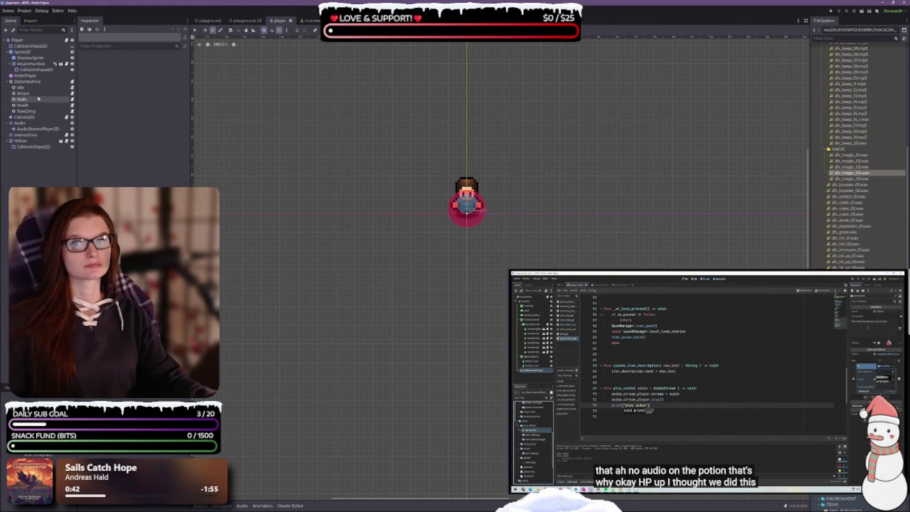
{"action": "left_click", "coordinate": [23, 93]}
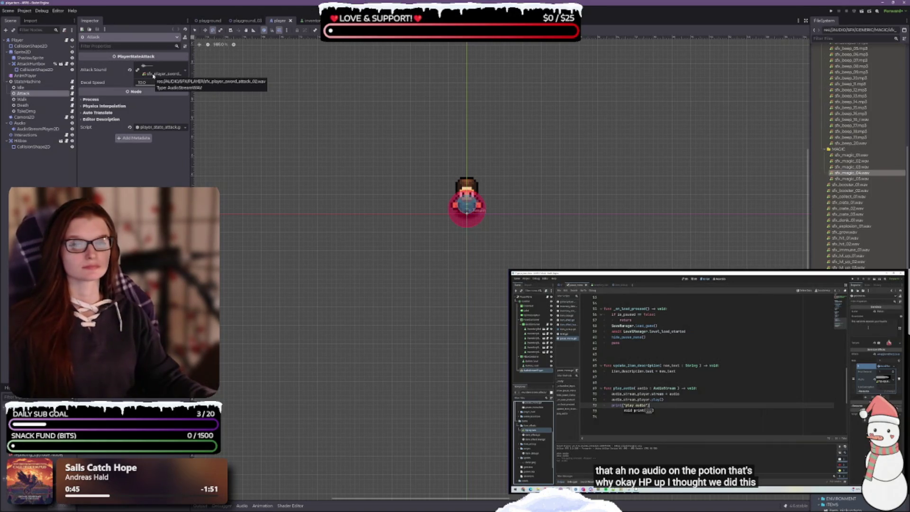
{"action": "left_click", "coordinate": [26, 111]}
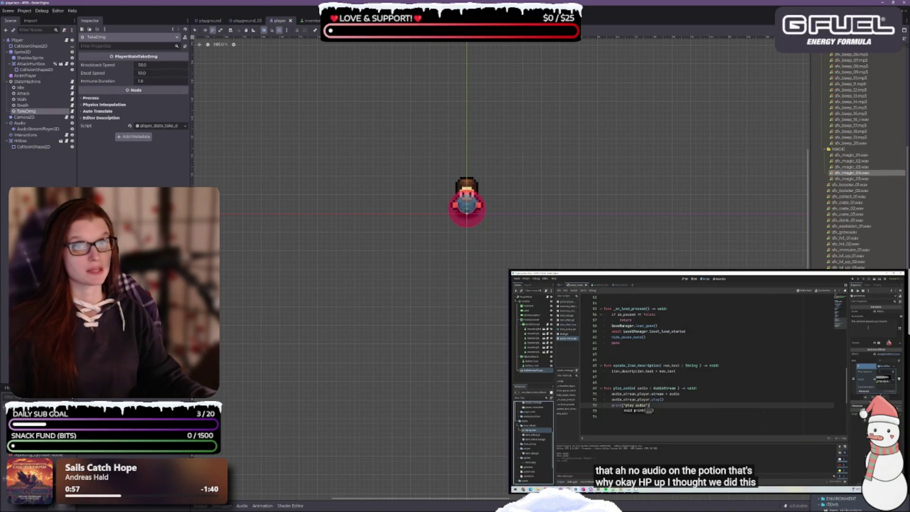
- Pause and resume the tutorial video, then bring the VS Code scripts forward
{"action": "left_click", "coordinate": [673, 380]}
{"action": "left_click", "coordinate": [674, 380]}
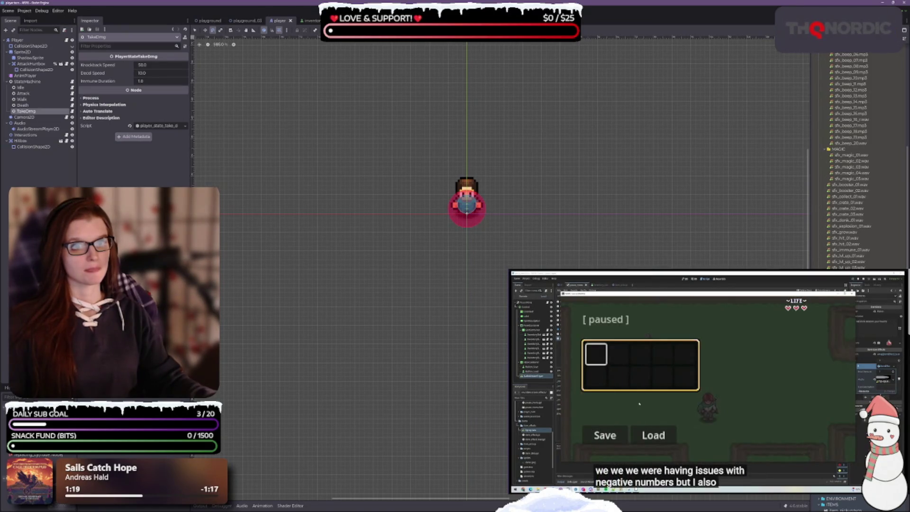
{"action": "key", "text": "alt+Tab"}
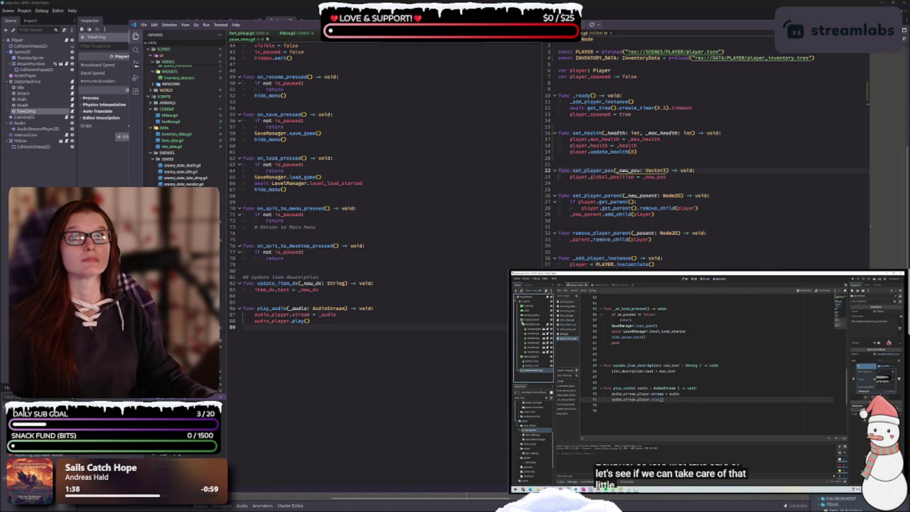
- Switch from VS Code back to the Godot editor showing the player's TakeDmg state
{"action": "left_click", "coordinate": [530, 315]}
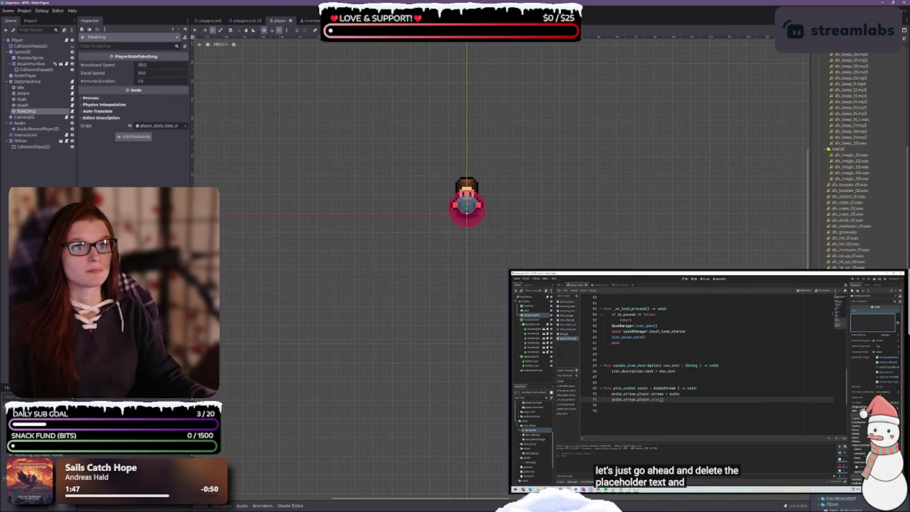
{"action": "left_click", "coordinate": [73, 115]}
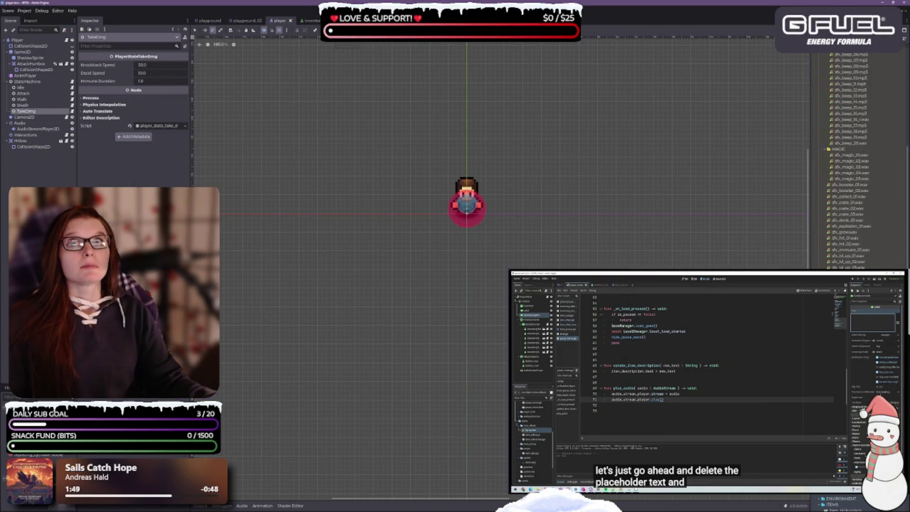
- Delete 'This is an Item Description' from Label_ItemDx's Text in the pause_menu scene
{"action": "key", "text": "ctrl+Tab"}
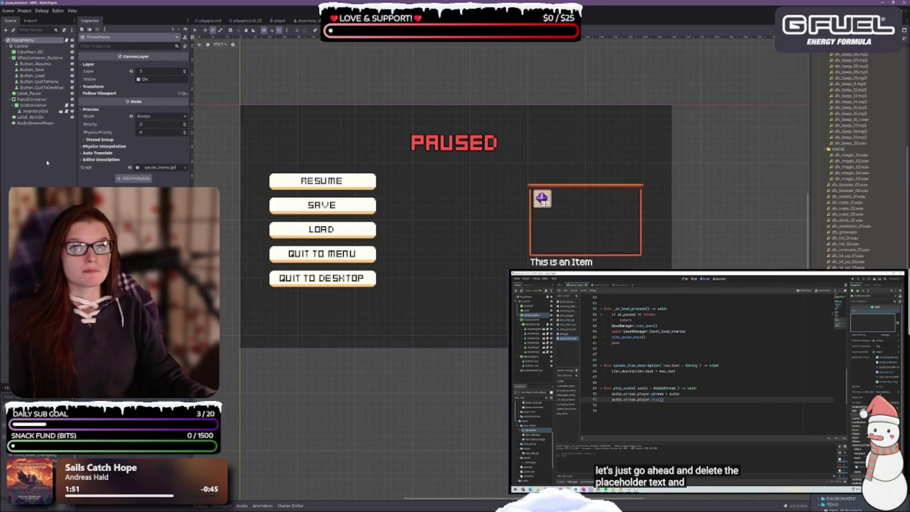
{"action": "left_click", "coordinate": [31, 116]}
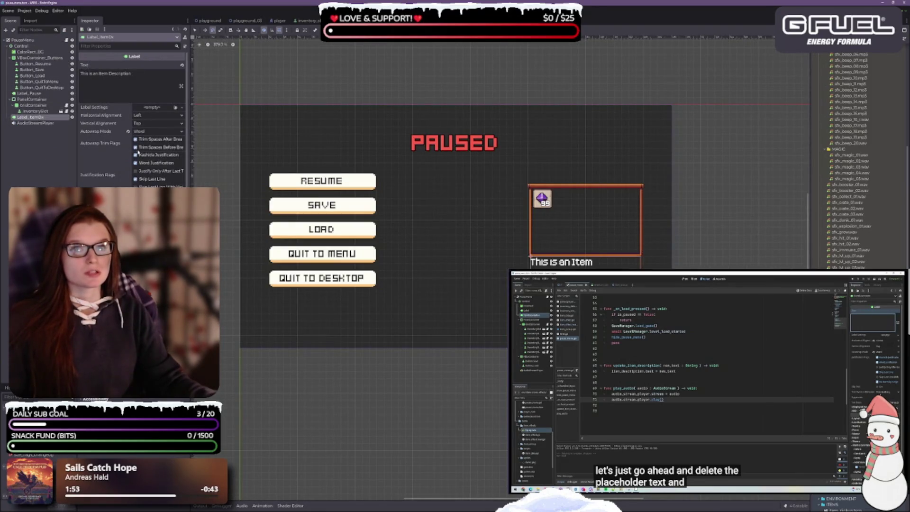
{"action": "left_click", "coordinate": [150, 75]}
{"action": "key", "text": "ctrl+a"}
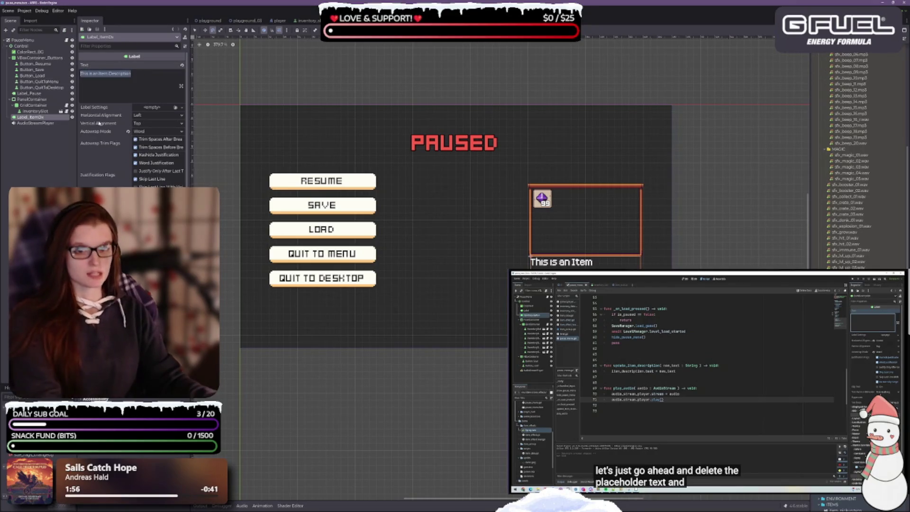
{"action": "key", "text": "BackSpace"}
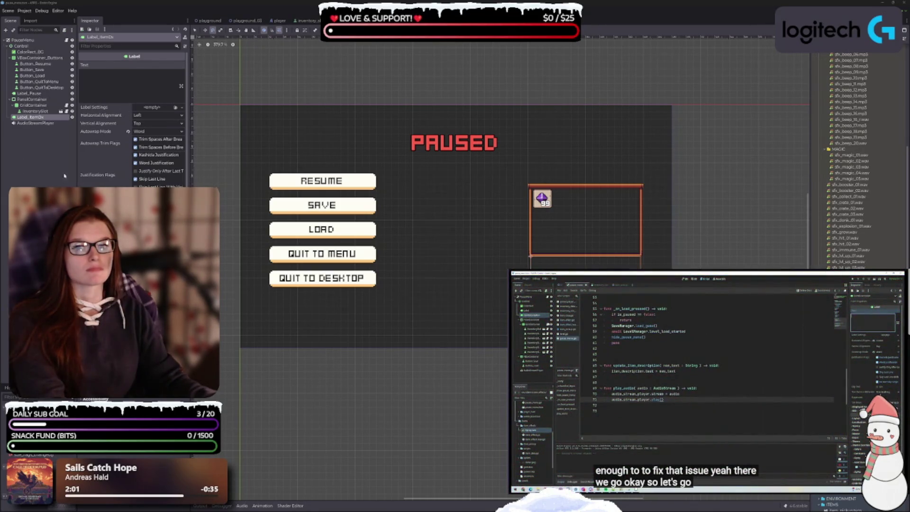
{"action": "left_click", "coordinate": [37, 160]}
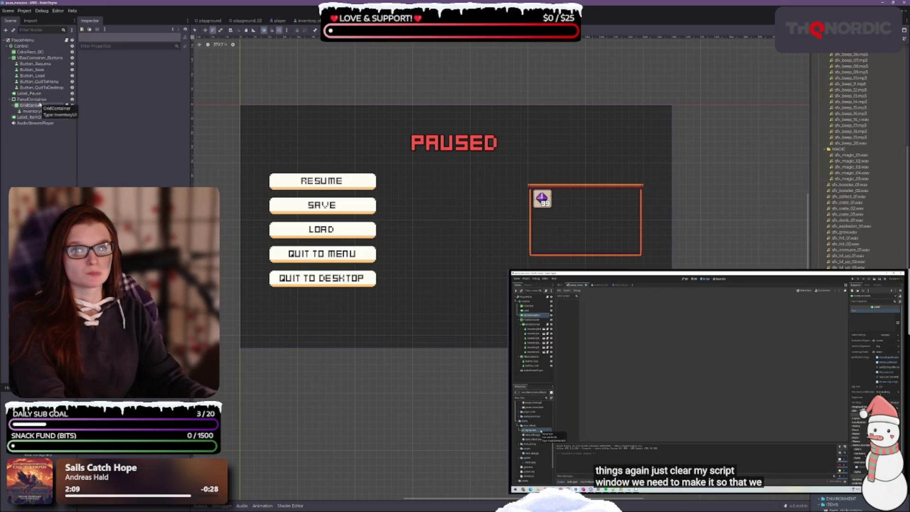
- Inspect the InventorySlot's properties, then move to the VS Code scripts and pause the tutorial
{"action": "left_click", "coordinate": [44, 111]}
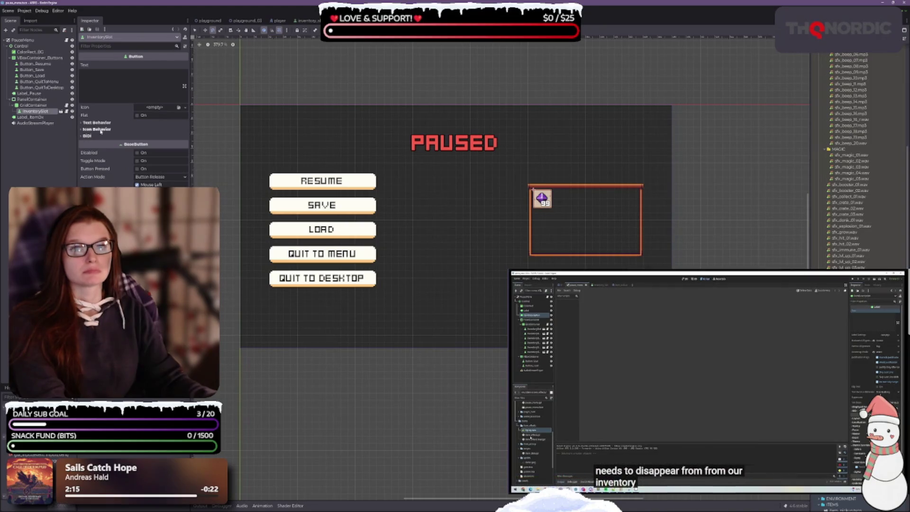
{"action": "left_click", "coordinate": [401, 91]}
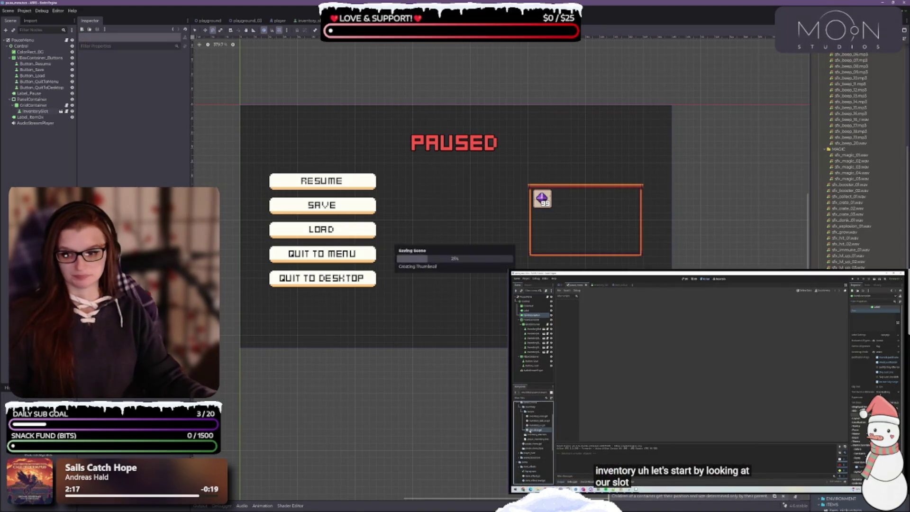
{"action": "key", "text": "alt+Tab"}
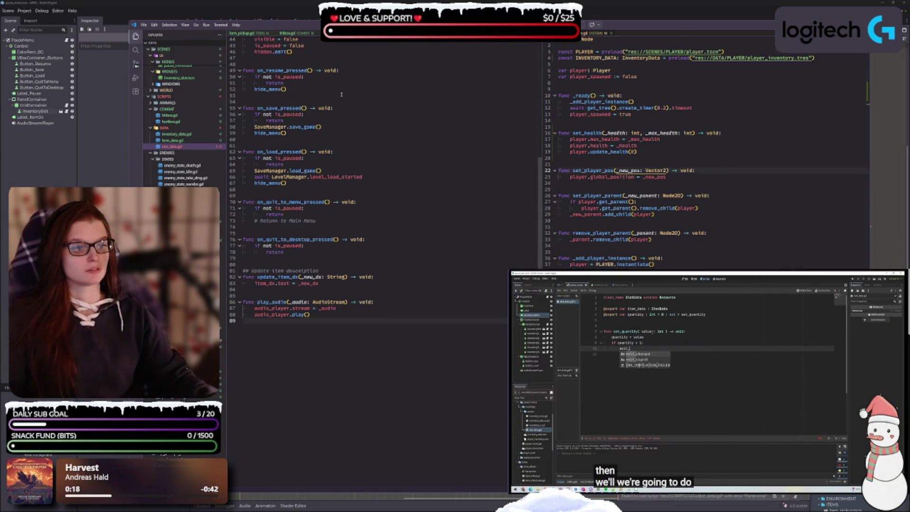
{"action": "left_click", "coordinate": [669, 370]}
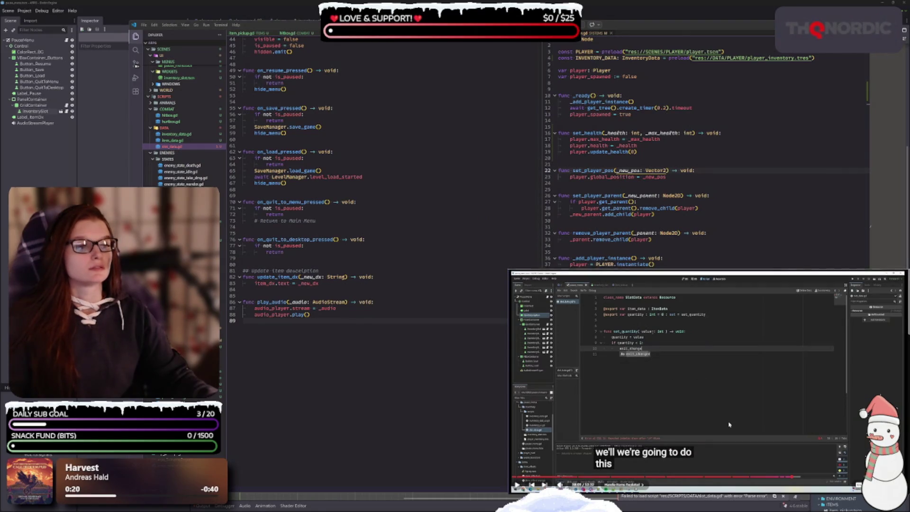
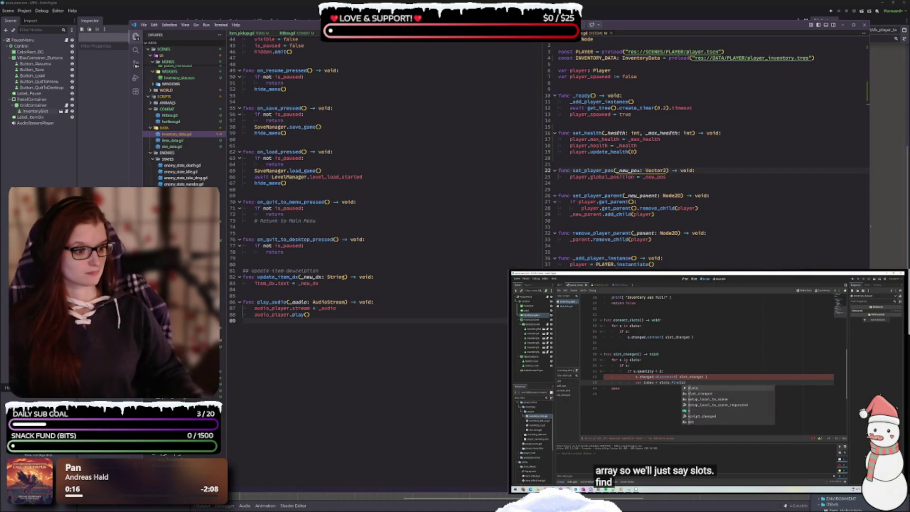
- Check the tutorial video's code, then open inventory_data.gd in a split editor below the current script
{"action": "left_click", "coordinate": [716, 370]}
{"action": "left_click", "coordinate": [717, 370]}
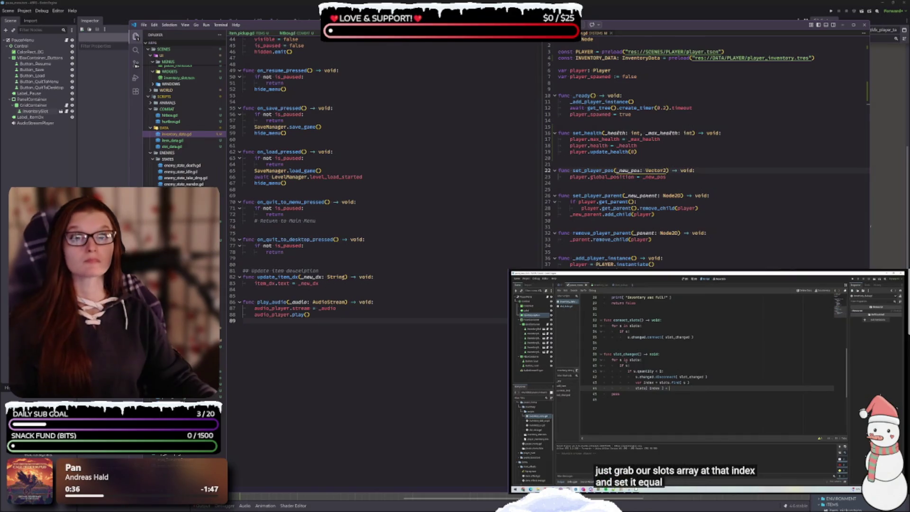
{"action": "left_click", "coordinate": [698, 384]}
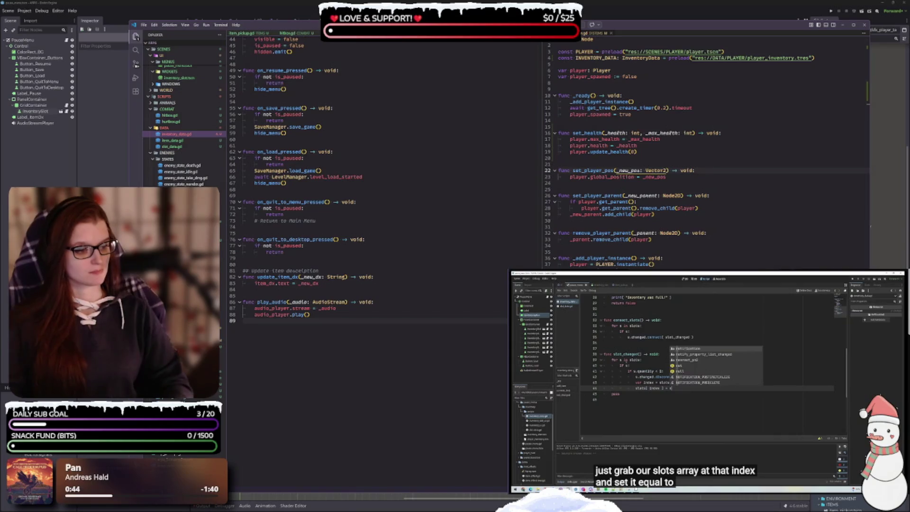
{"action": "key", "text": "space"}
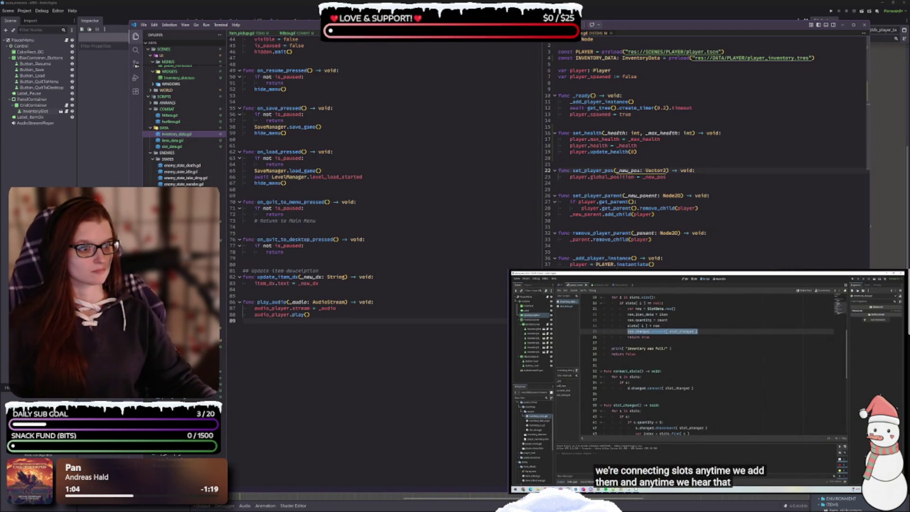
{"action": "double_click", "coordinate": [609, 33]}
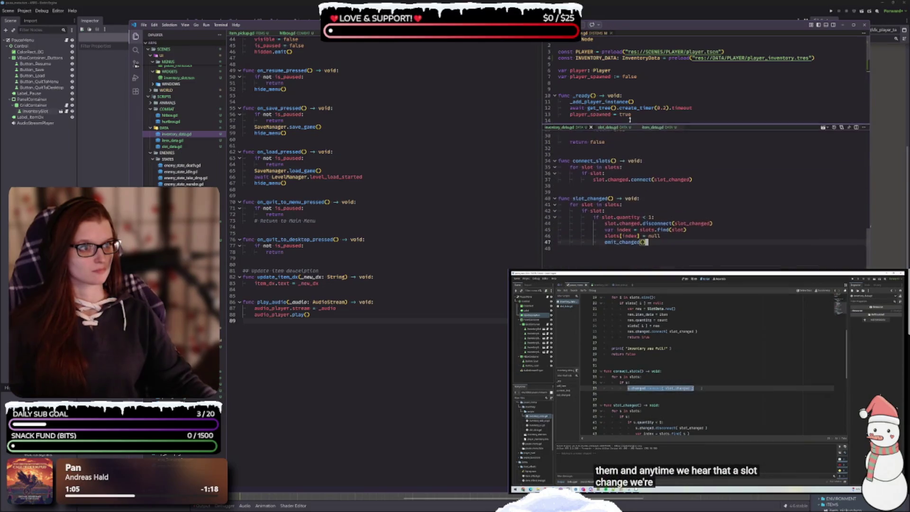
- Close the upper script tab so inventory_data.gd fills the right area, scrolled to the top
{"action": "left_click", "coordinate": [610, 33]}
{"action": "scroll", "coordinate": [652, 153], "scroll_direction": "up", "scroll_amount": 5}
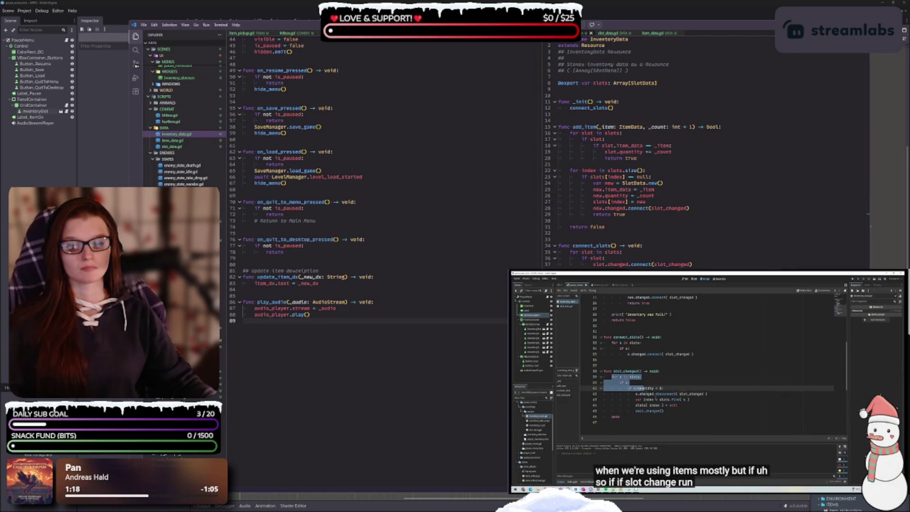
{"action": "left_click", "coordinate": [674, 360]}
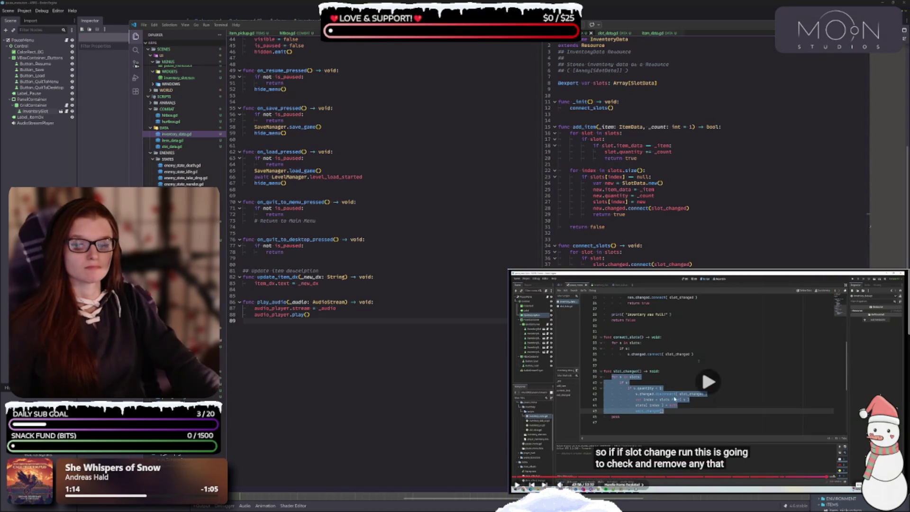
- Open inventory_ui.gd from the FileSystem dock in the right editor group
{"action": "left_click", "coordinate": [674, 398]}
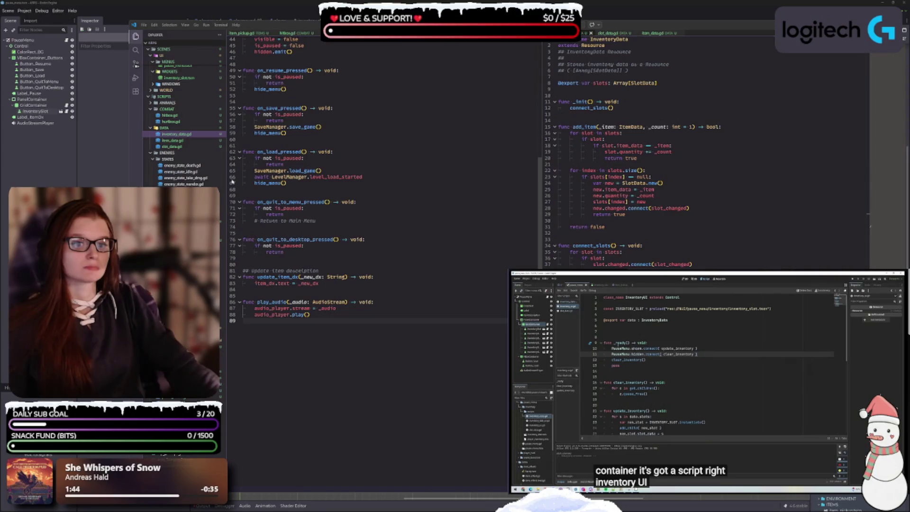
{"action": "scroll", "coordinate": [185, 133], "scroll_direction": "down", "scroll_amount": 1}
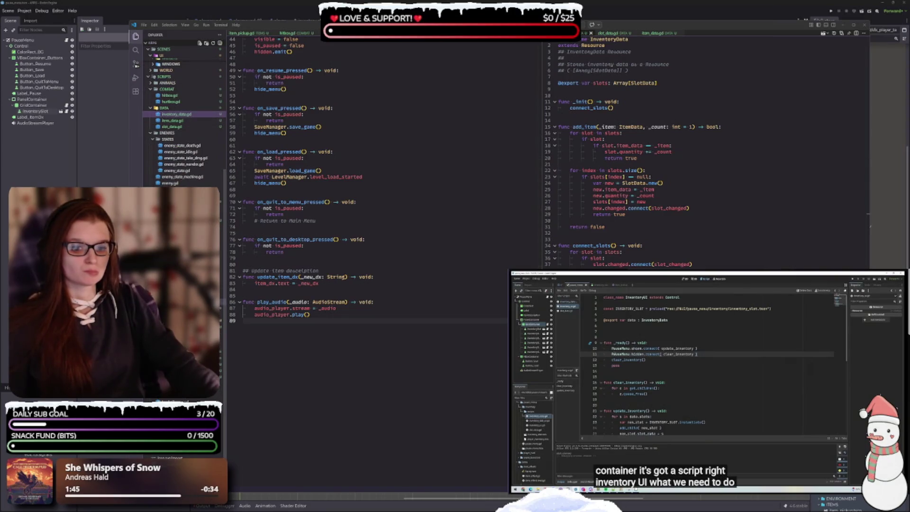
{"action": "left_click", "coordinate": [705, 355]}
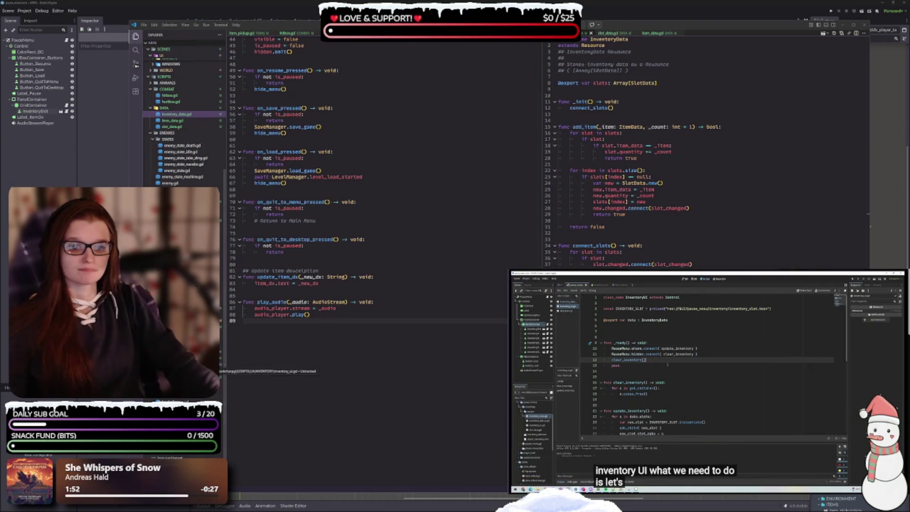
{"action": "left_click", "coordinate": [180, 368]}
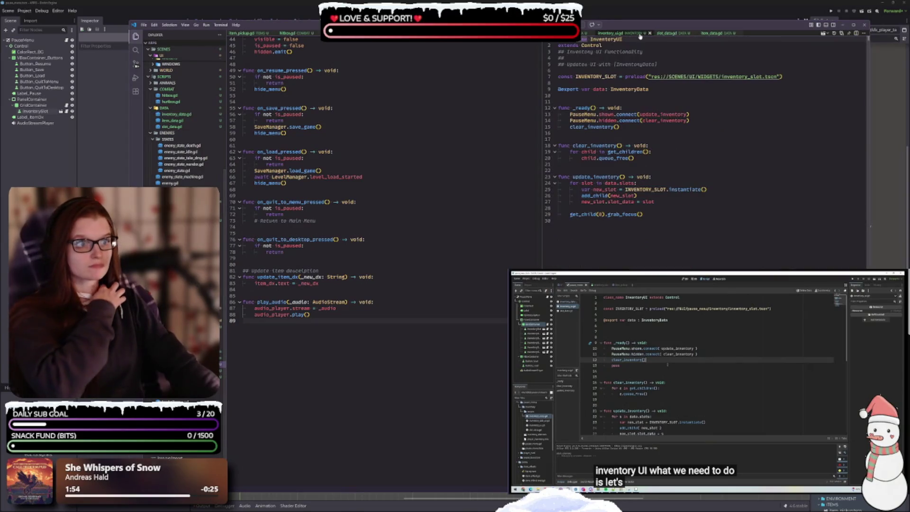
{"action": "left_click_drag", "start_coordinate": [469, 123], "coordinate": [472, 118]}
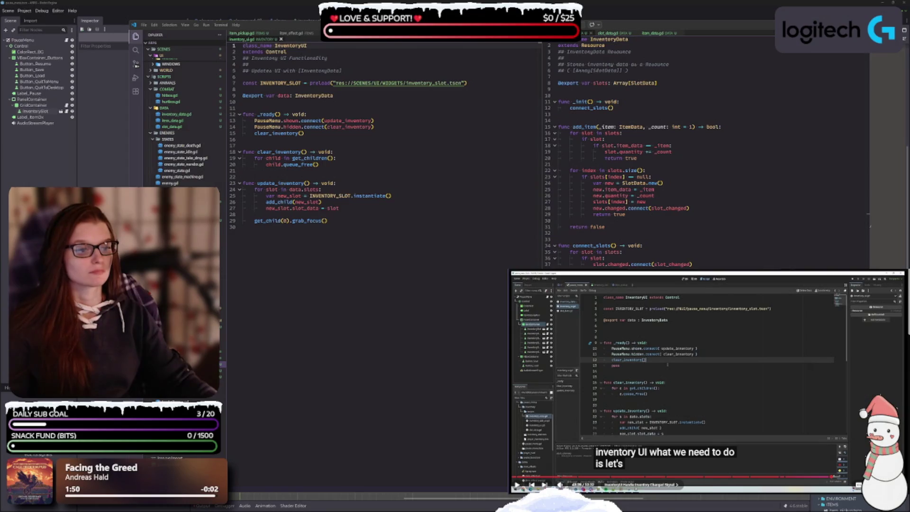
{"action": "left_click", "coordinate": [698, 366]}
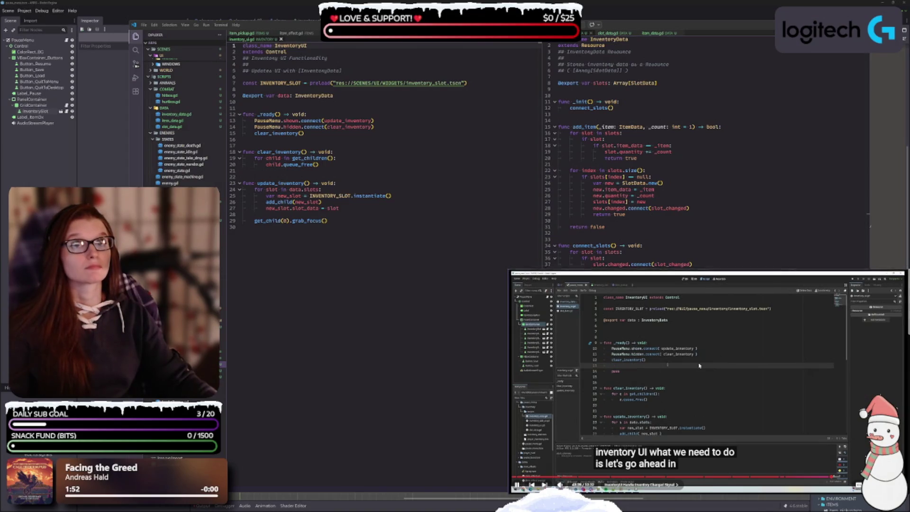
{"action": "left_click", "coordinate": [386, 223]}
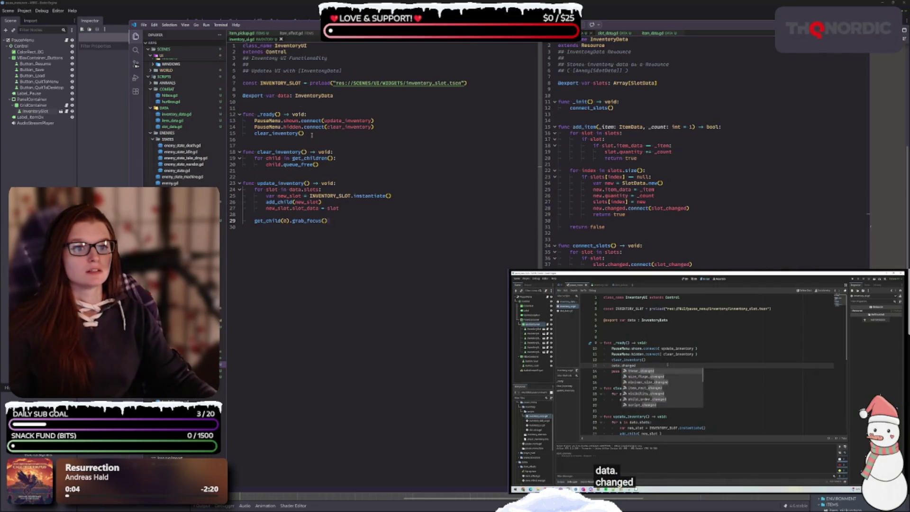
- Add data.changed.connect(on_inventory_changed) after clear_inventory() in _ready and save inventory_ui.gd
{"action": "left_click", "coordinate": [311, 134]}
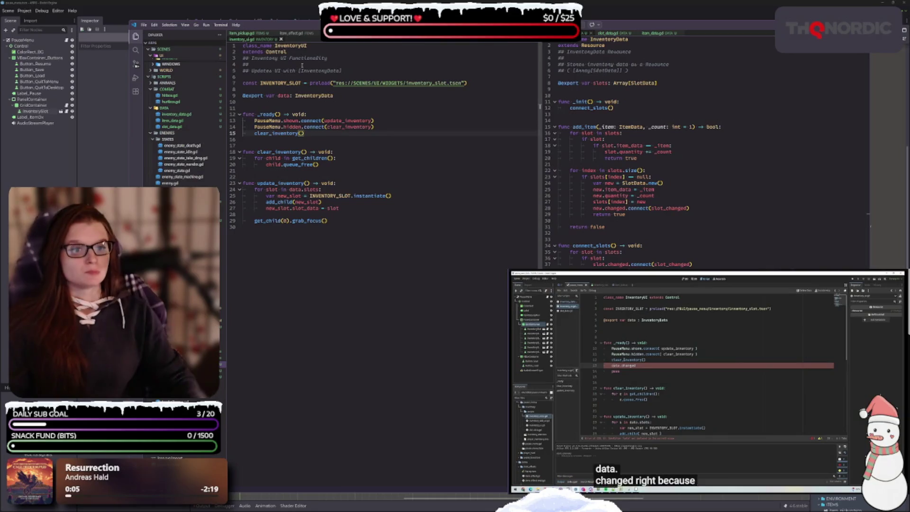
{"action": "key", "text": "Return"}
{"action": "type", "text": "data."}
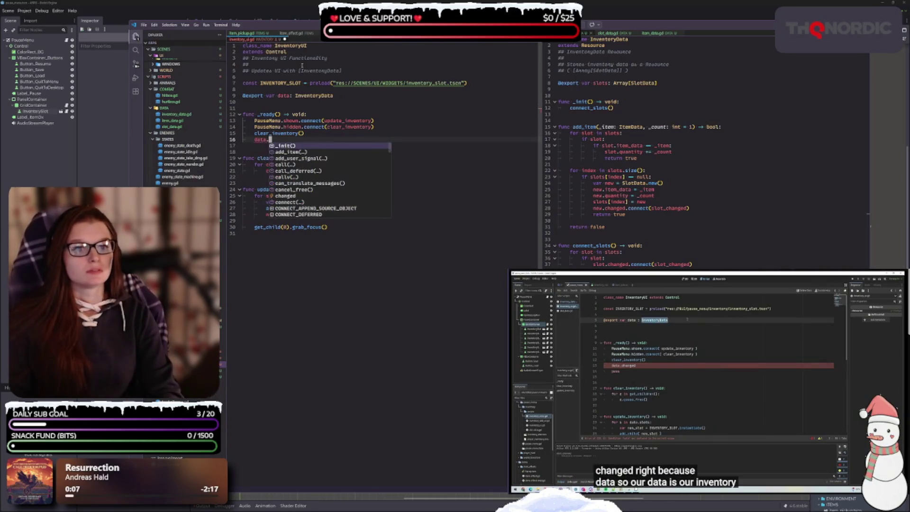
{"action": "type", "text": "changed"}
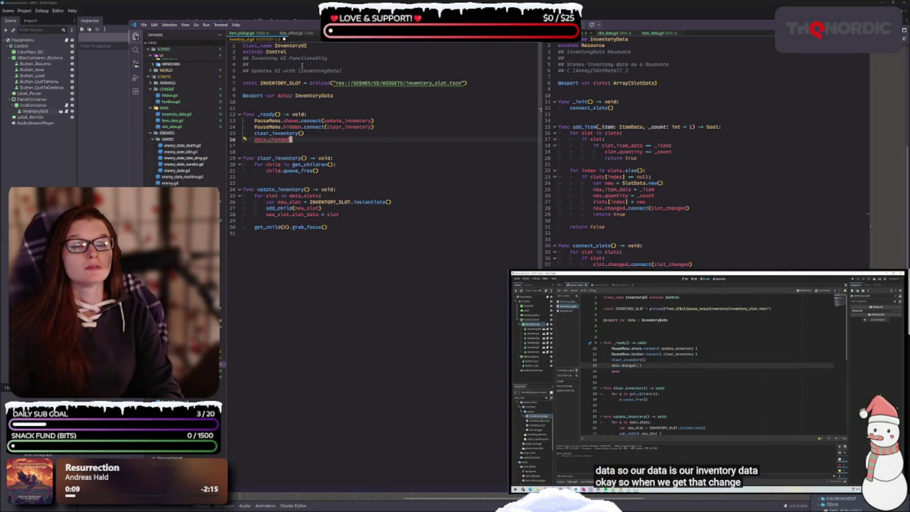
{"action": "type", "text": ".connect("}
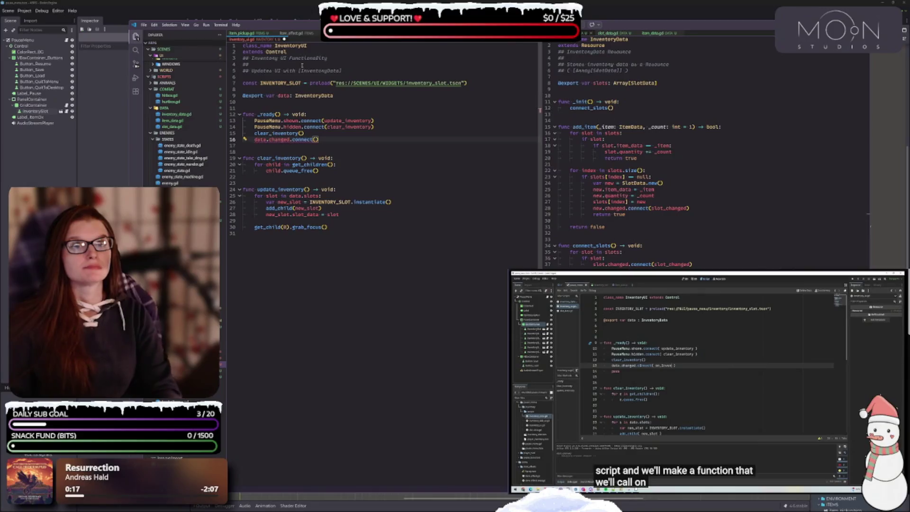
{"action": "type", "text": "on_"}
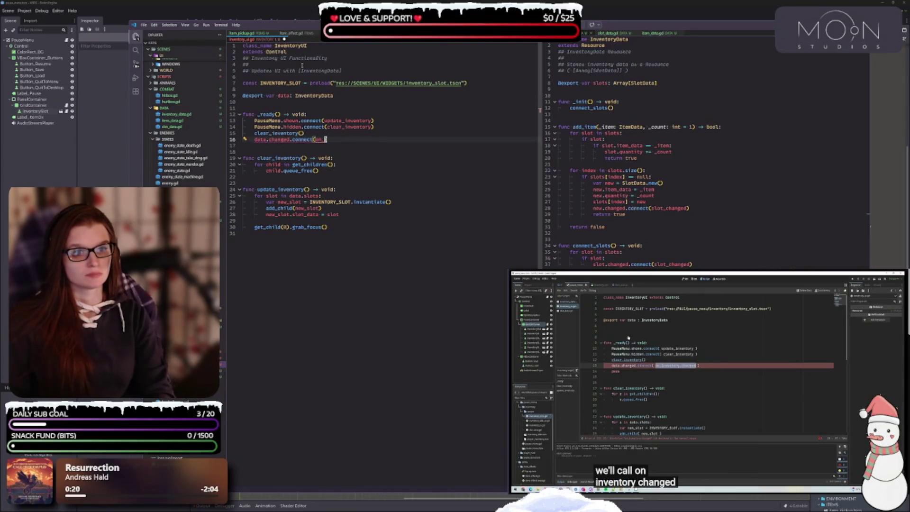
{"action": "type", "text": "inventory"}
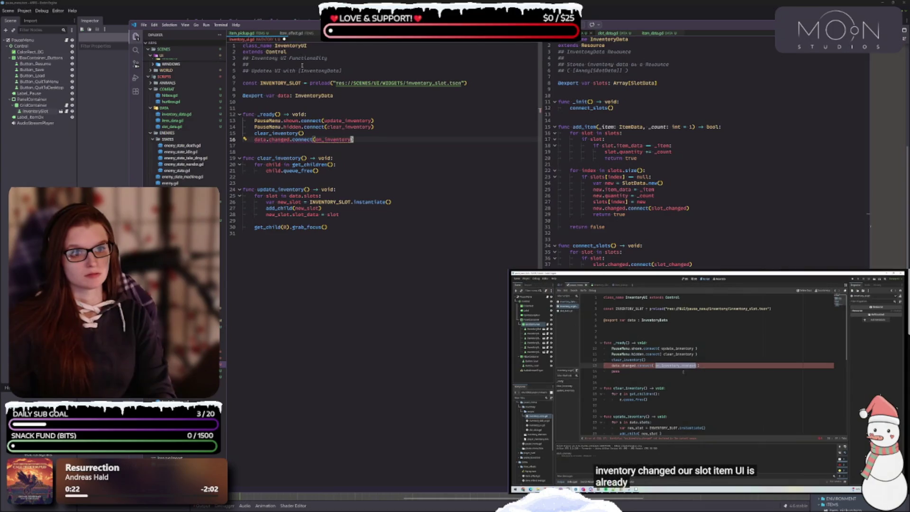
{"action": "type", "text": "_changed"}
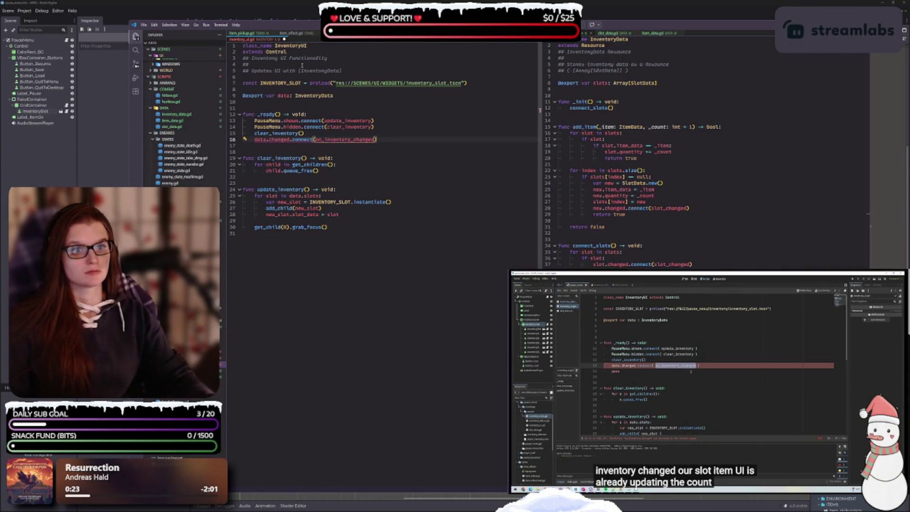
{"action": "key", "text": "ctrl+s"}
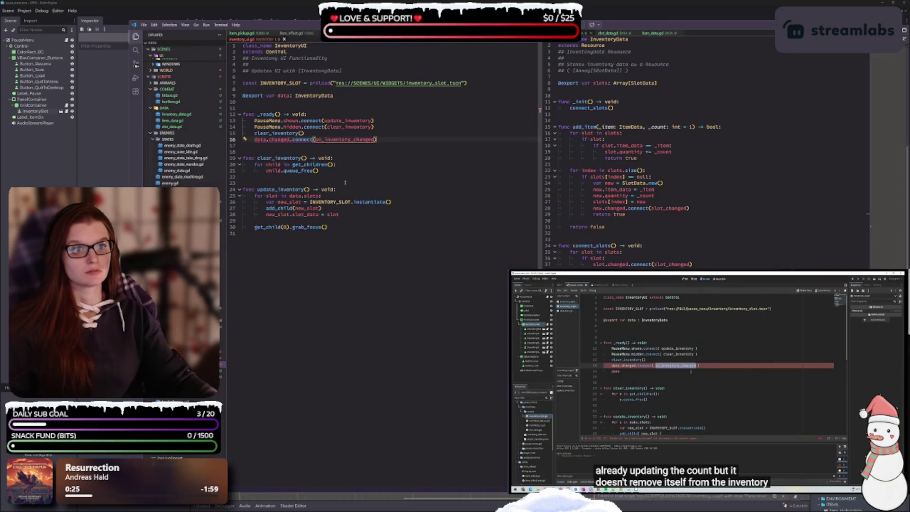
{"action": "double_click", "coordinate": [340, 140]}
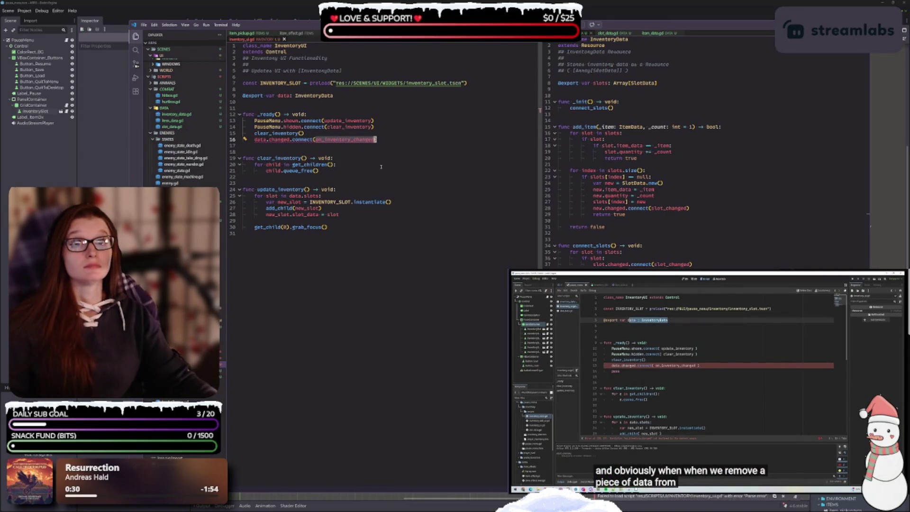
{"action": "left_click", "coordinate": [329, 244]}
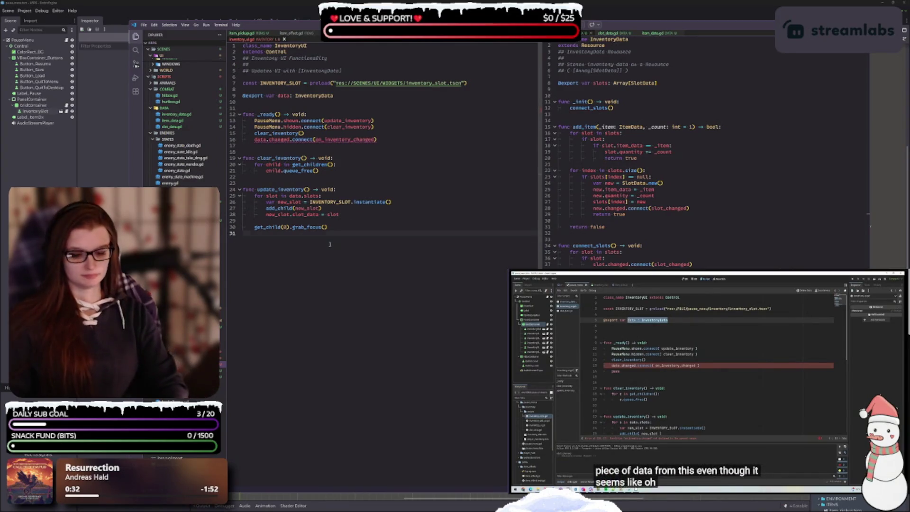
- Add a new on_inventory_changed() -> void function with a pass placeholder body
{"action": "key", "text": "Return"}
{"action": "key", "text": "Return"}
{"action": "type", "text": "func on_inventory_changed"}
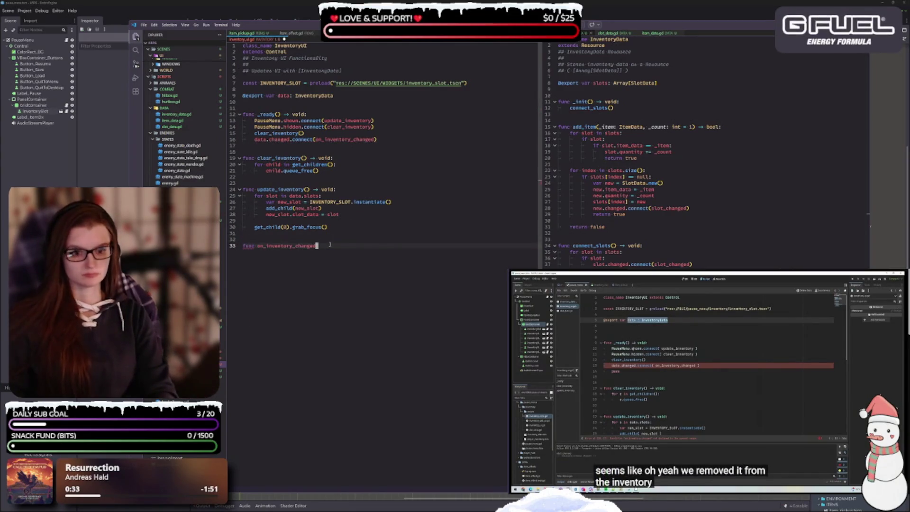
{"action": "type", "text": "() ->"}
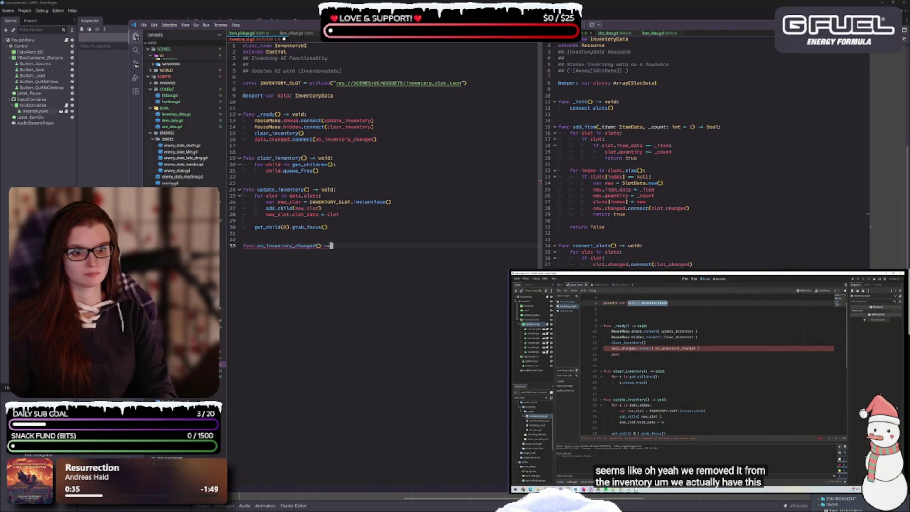
{"action": "type", "text": " void:"}
{"action": "key", "text": "Return"}
{"action": "type", "text": "pa"}
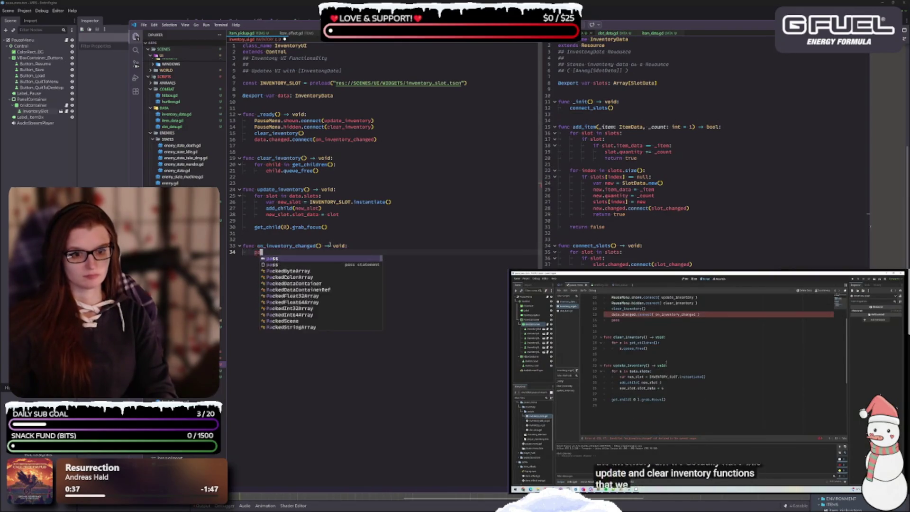
{"action": "key", "text": "Return"}
{"action": "key", "text": "Return"}
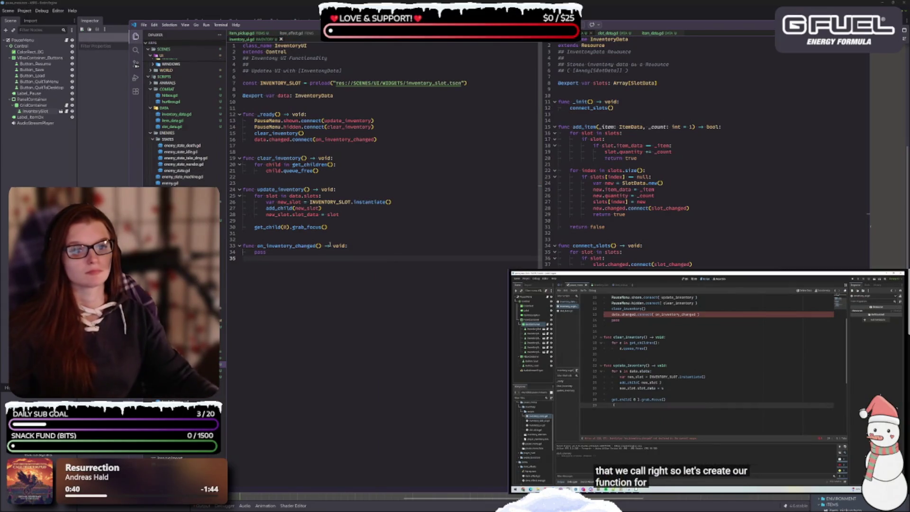
- Replace the pass with calls to clear_inventory() and update_inventory()
{"action": "double_click", "coordinate": [275, 250]}
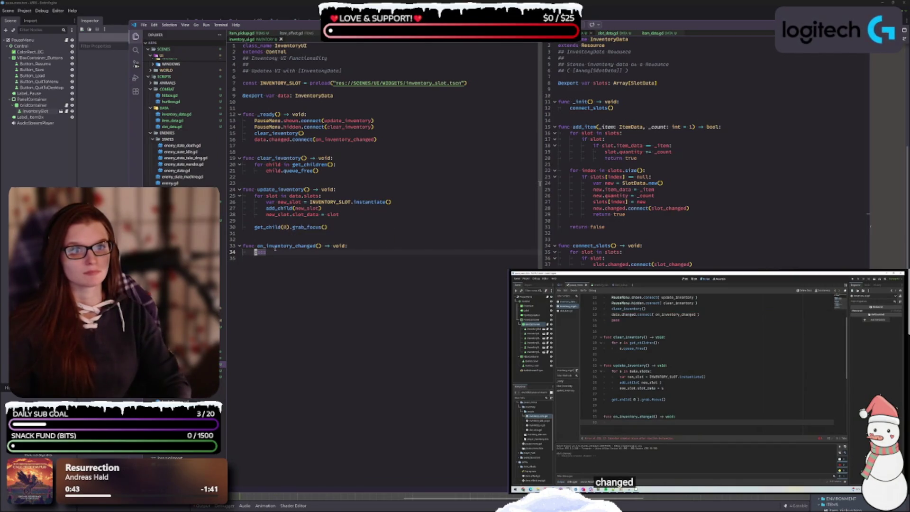
{"action": "key", "text": "Return"}
{"action": "key", "text": "Return"}
{"action": "key", "text": "Up"}
{"action": "key", "text": "Up"}
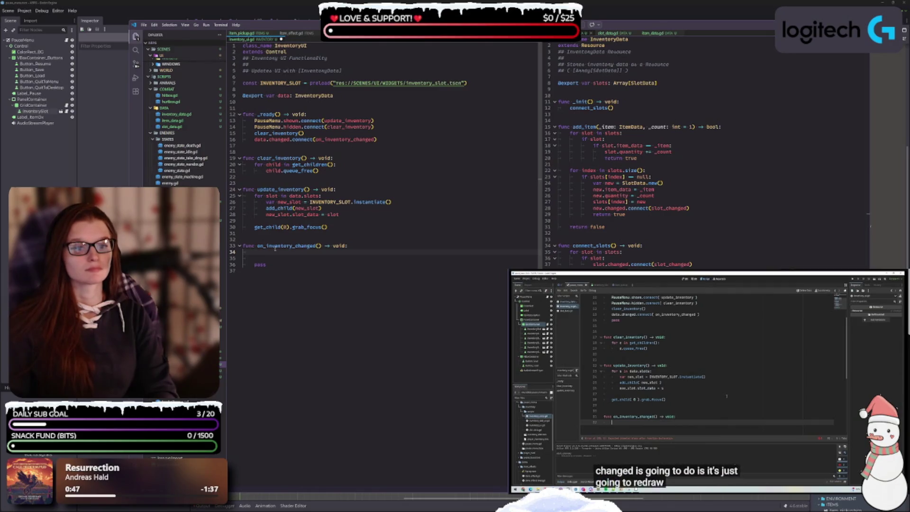
{"action": "type", "text": "clea"}
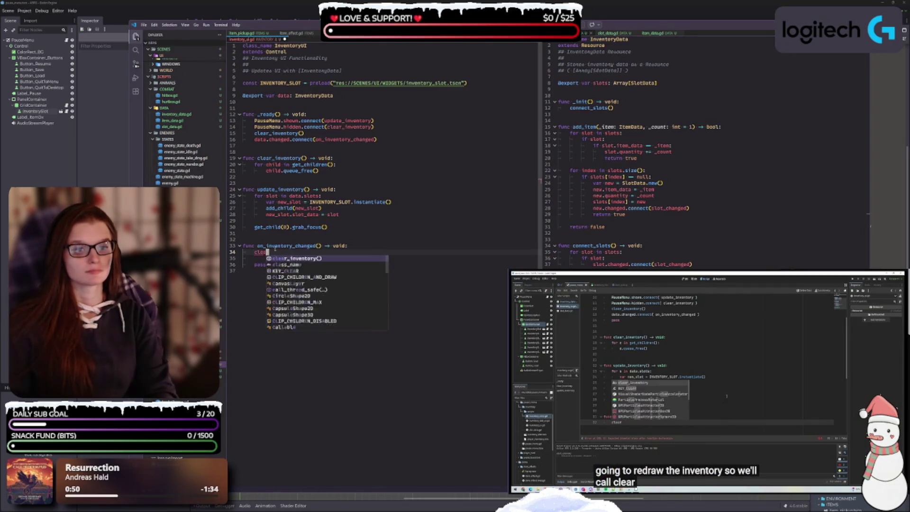
{"action": "type", "text": "r"}
{"action": "key", "text": "Return"}
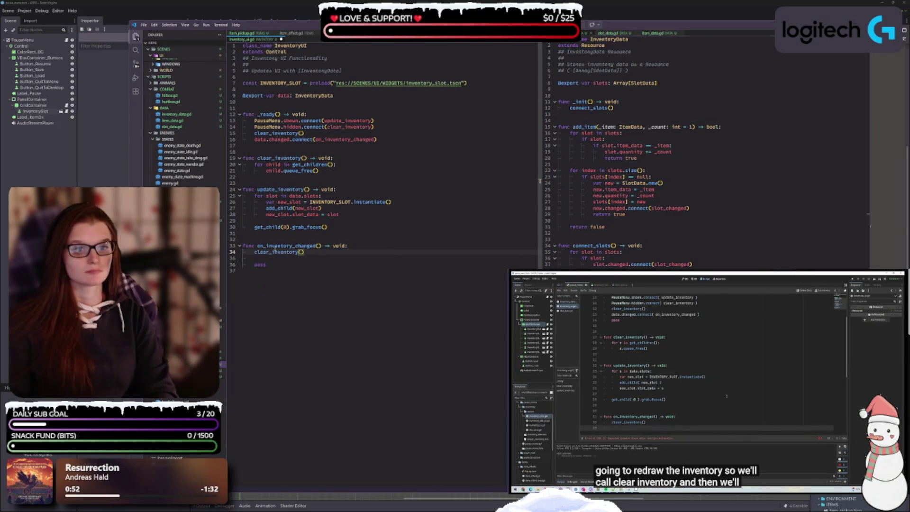
{"action": "key", "text": "Return"}
{"action": "type", "text": "upd"}
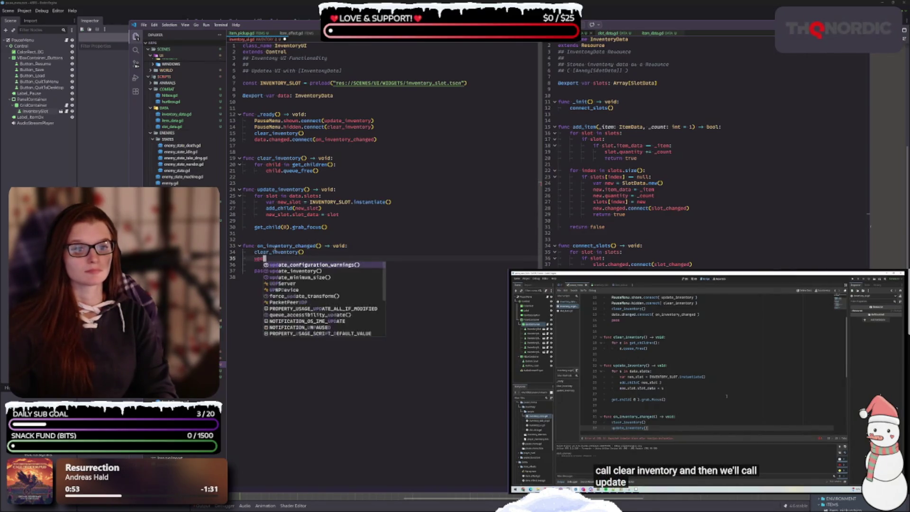
{"action": "type", "text": "ate_i"}
{"action": "key", "text": "Return"}
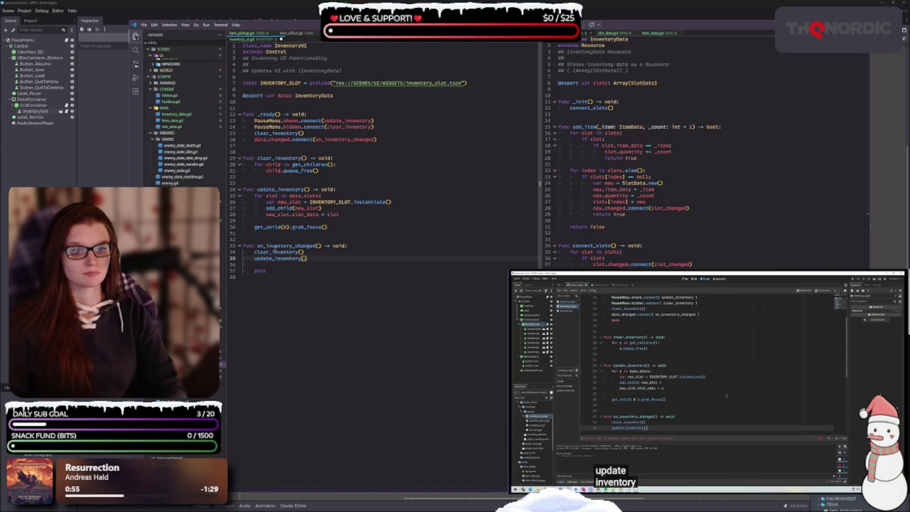
{"action": "key", "text": "Down"}
{"action": "key", "text": "Down"}
{"action": "key", "text": "BackSpace"}
{"action": "key", "text": "BackSpace"}
{"action": "key", "text": "BackSpace"}
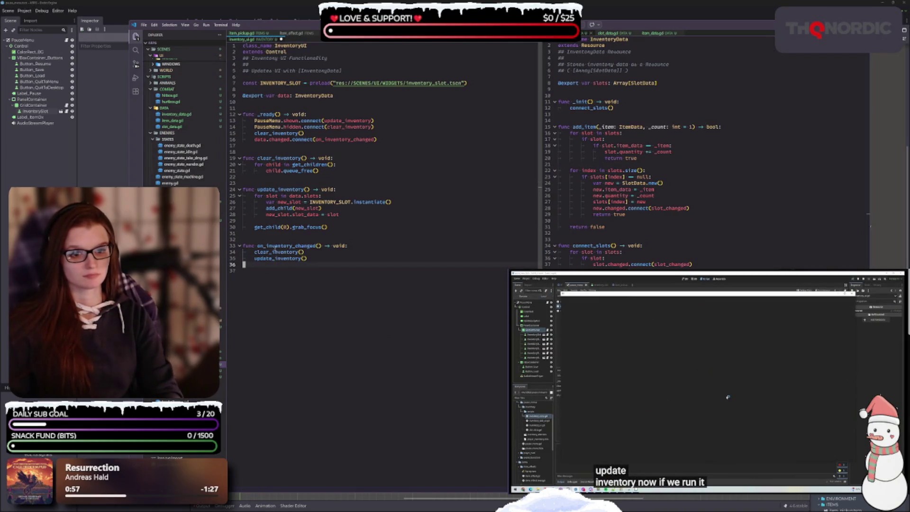
{"action": "key", "text": "BackSpace"}
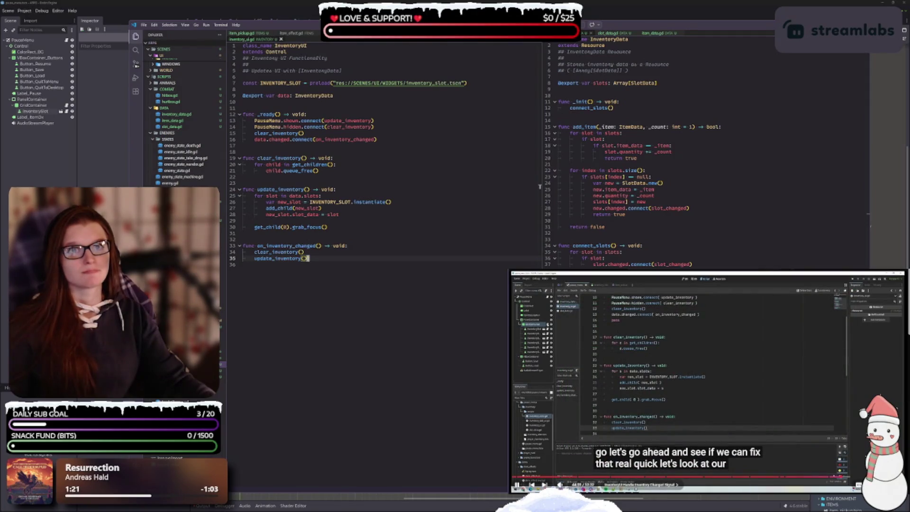
{"action": "left_click", "coordinate": [695, 369]}
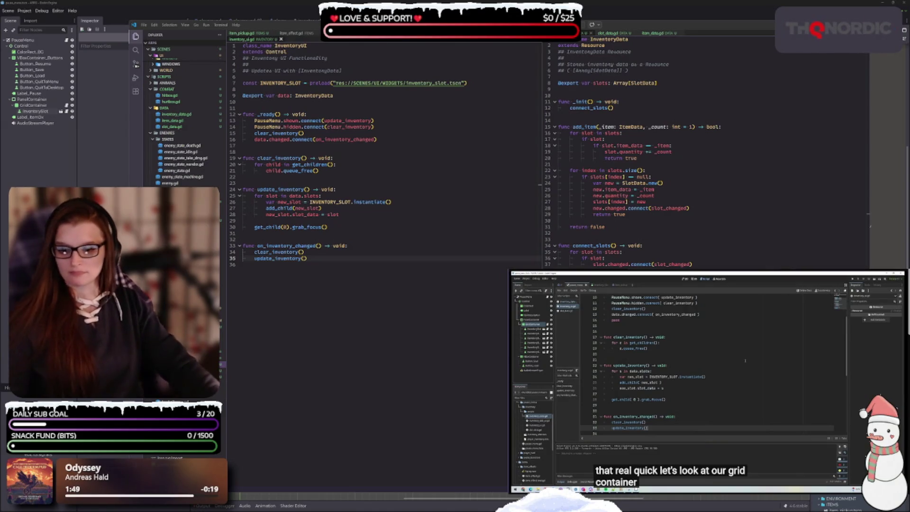
- Follow the reference video while checking the data.changed connect line in inventory_ui.gd
{"action": "left_click", "coordinate": [342, 298]}
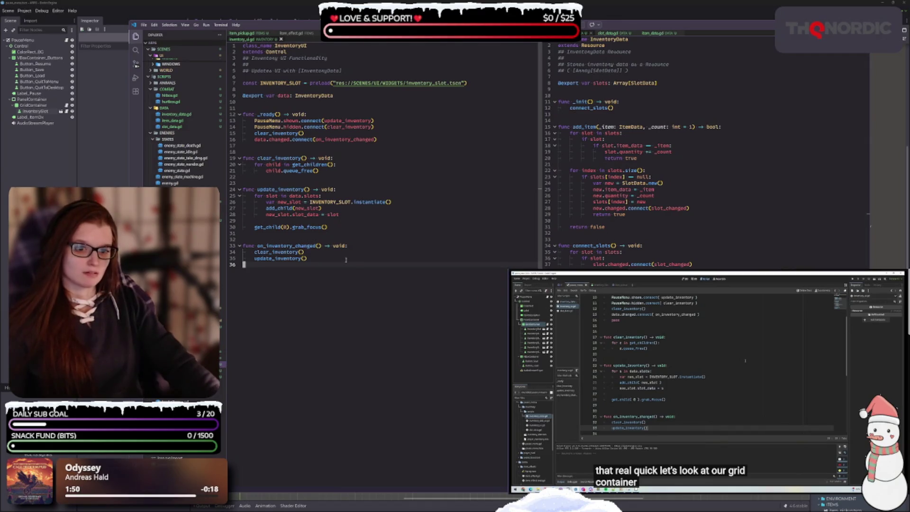
{"action": "mouse_move", "coordinate": [862, 473]}
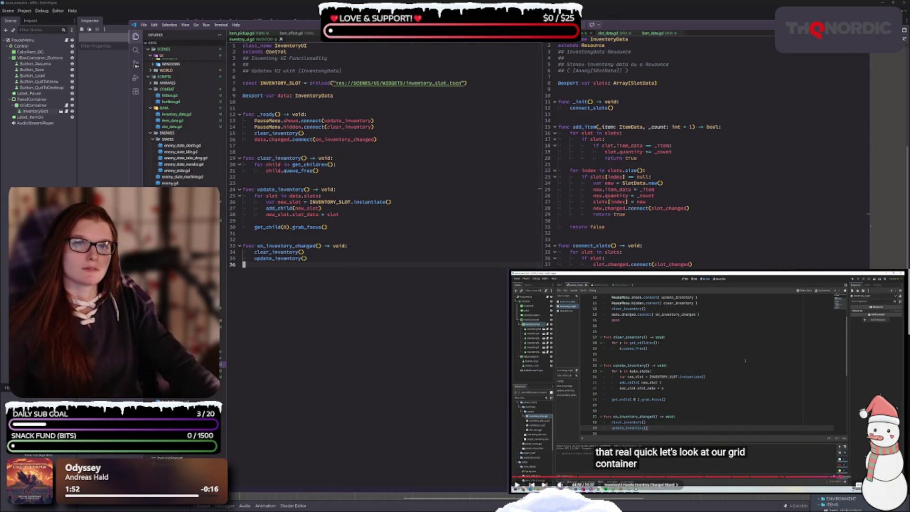
{"action": "left_click", "coordinate": [745, 361]}
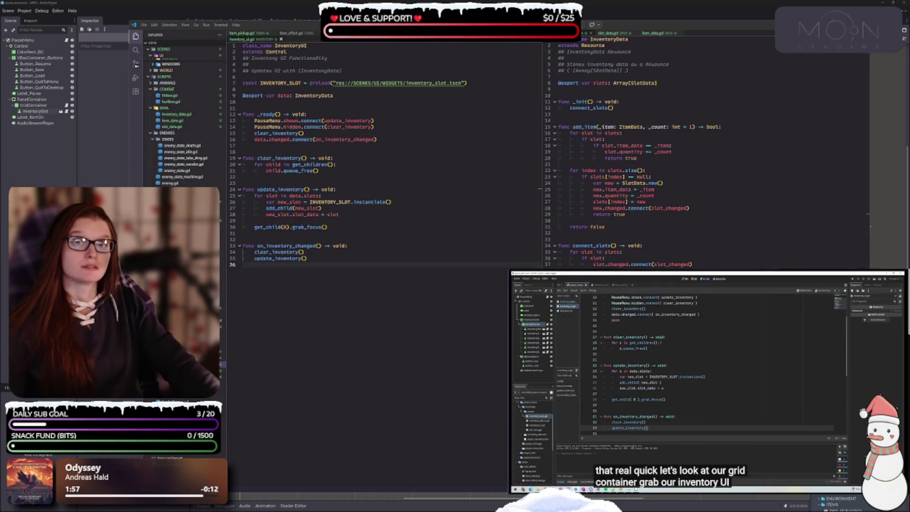
{"action": "left_click", "coordinate": [662, 375]}
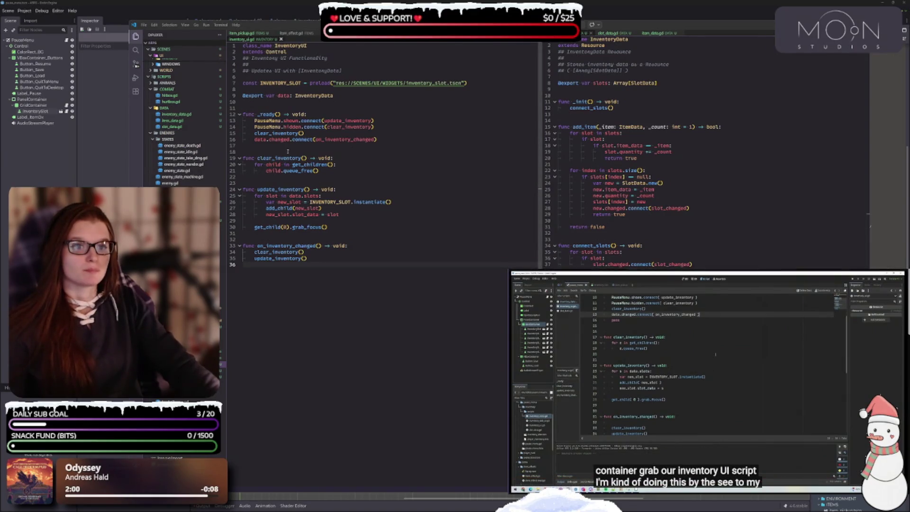
{"action": "left_click", "coordinate": [390, 139]}
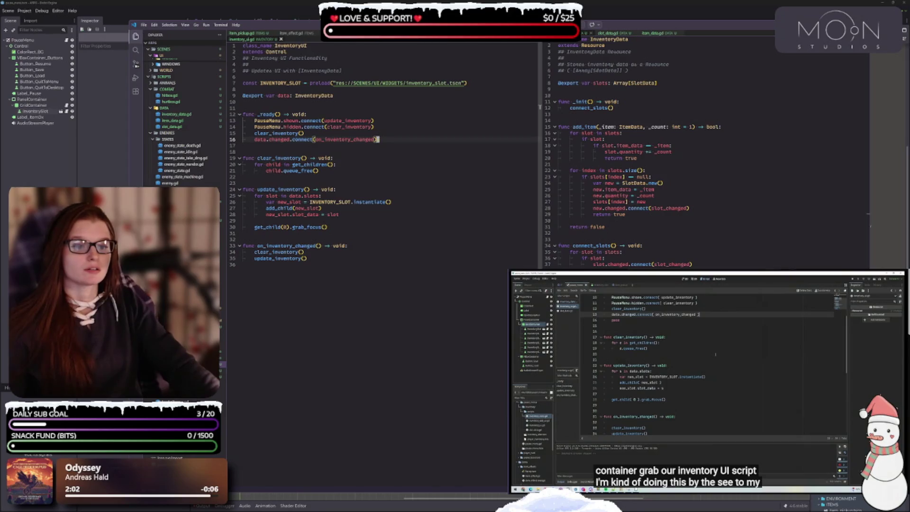
{"action": "left_click", "coordinate": [699, 379]}
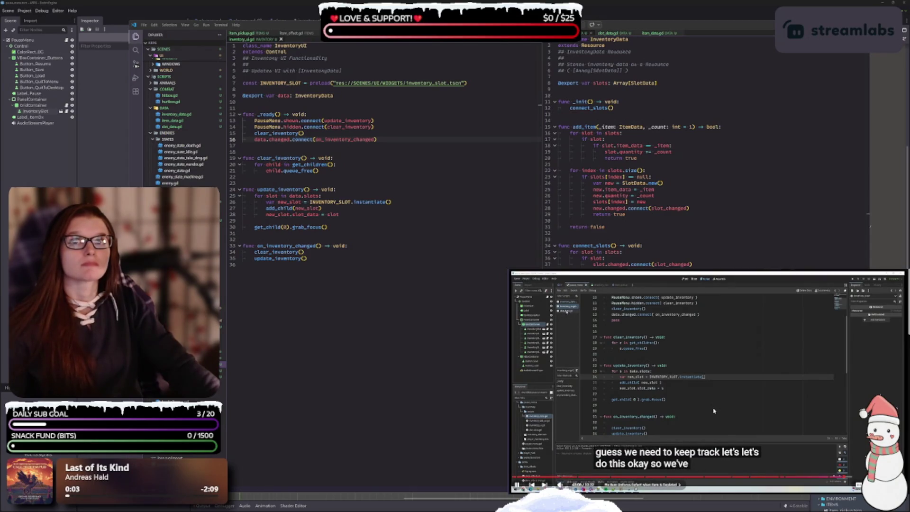
- Show slot_data.gd for reference, then return to inventory_ui.gd's slot_data assignment line
{"action": "left_click", "coordinate": [608, 32]}
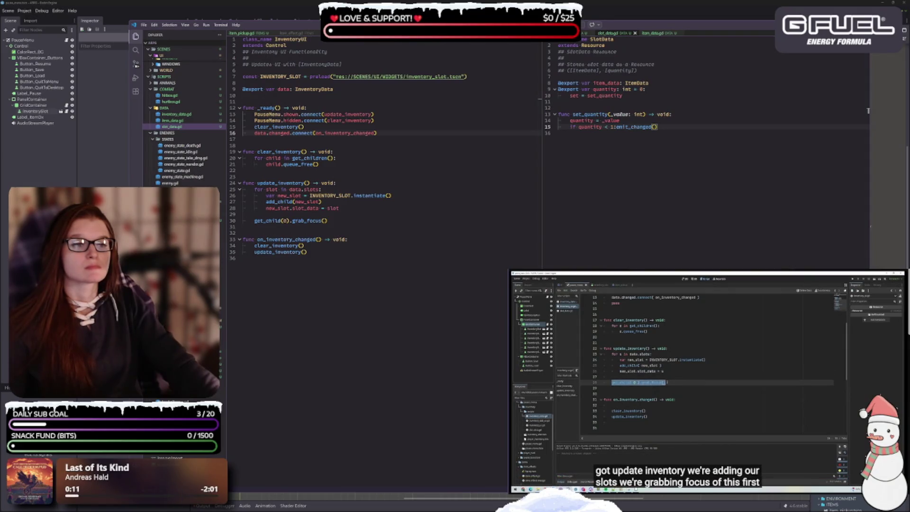
{"action": "key", "text": "ctrl+1"}
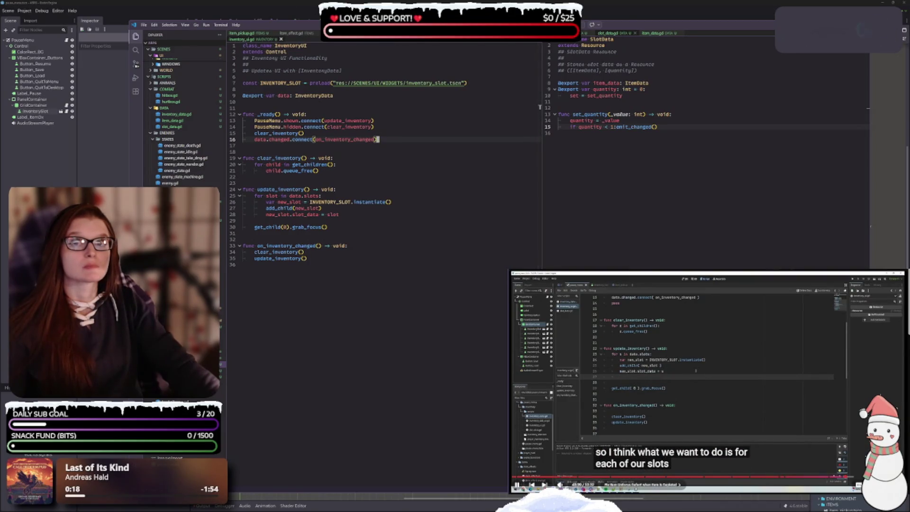
{"action": "left_click", "coordinate": [692, 364]}
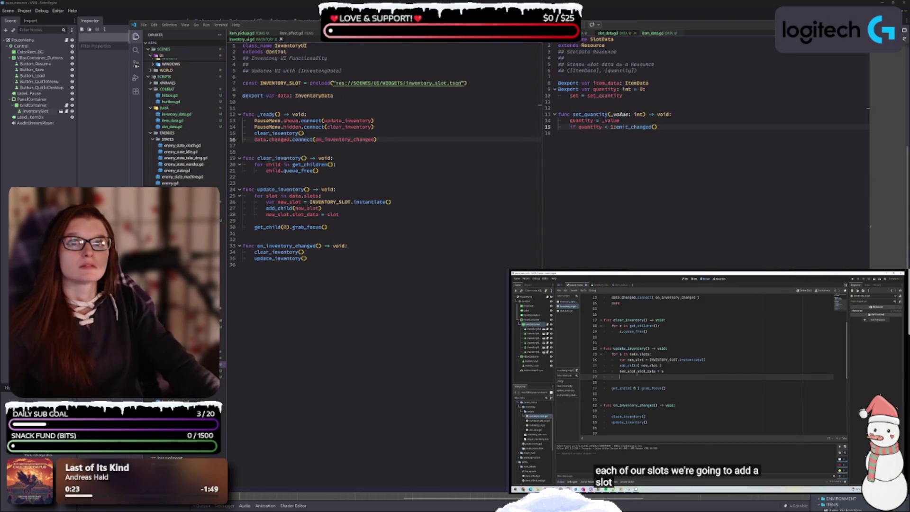
{"action": "left_click", "coordinate": [344, 218]}
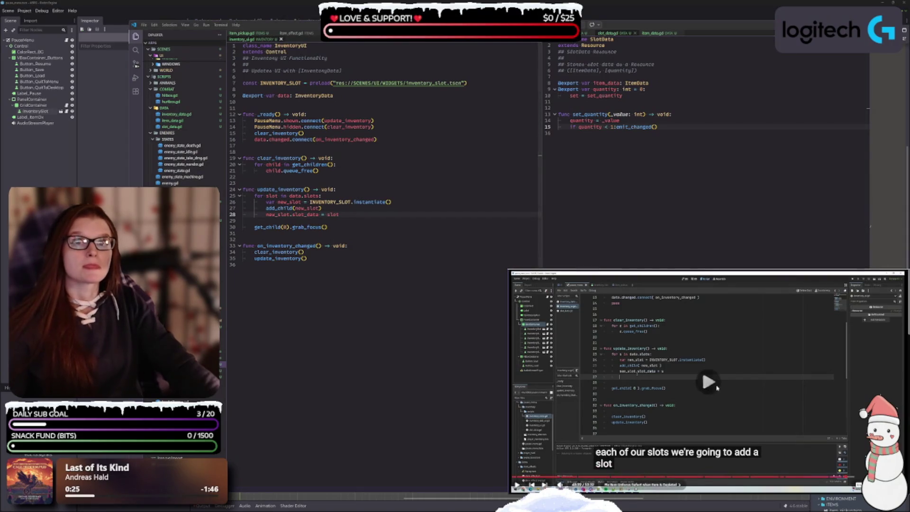
{"action": "left_click", "coordinate": [344, 217]}
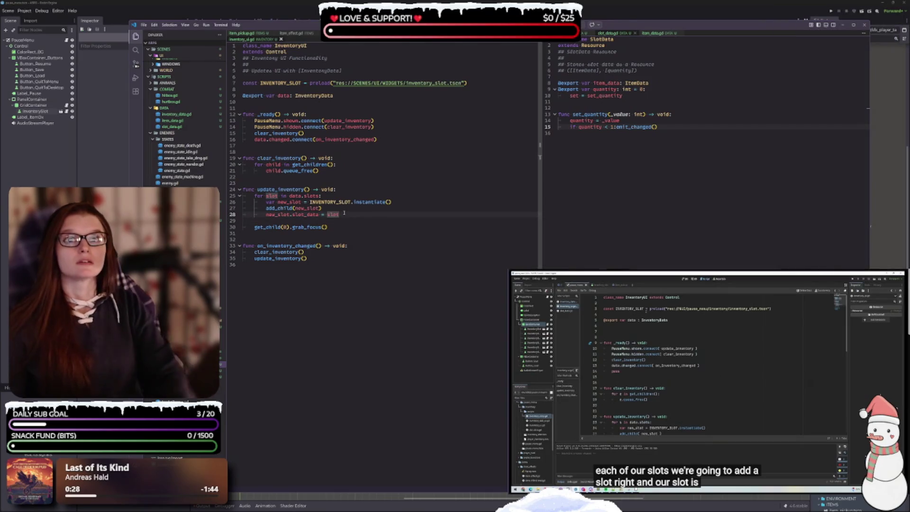
- On a new line after the slot_data assignment, type new_slot.focus_entered.connect(item_focused)
{"action": "key", "text": "Return"}
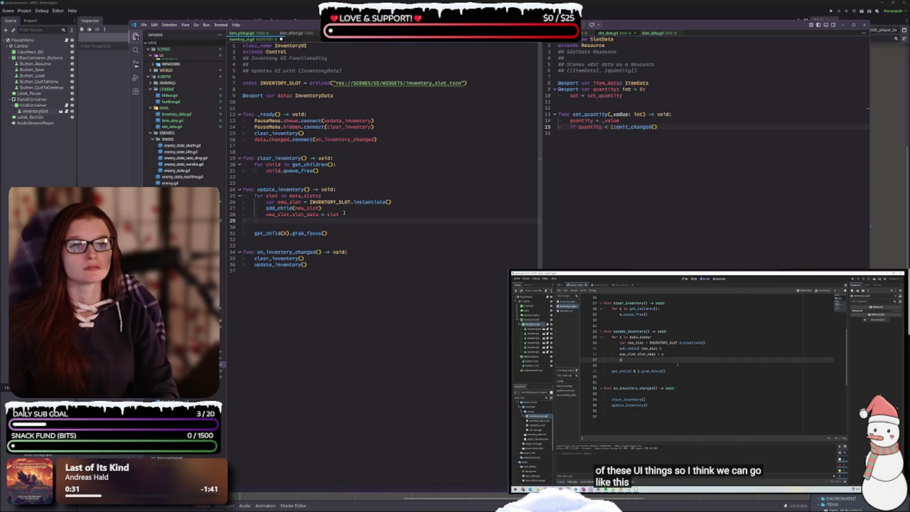
{"action": "type", "text": "new"}
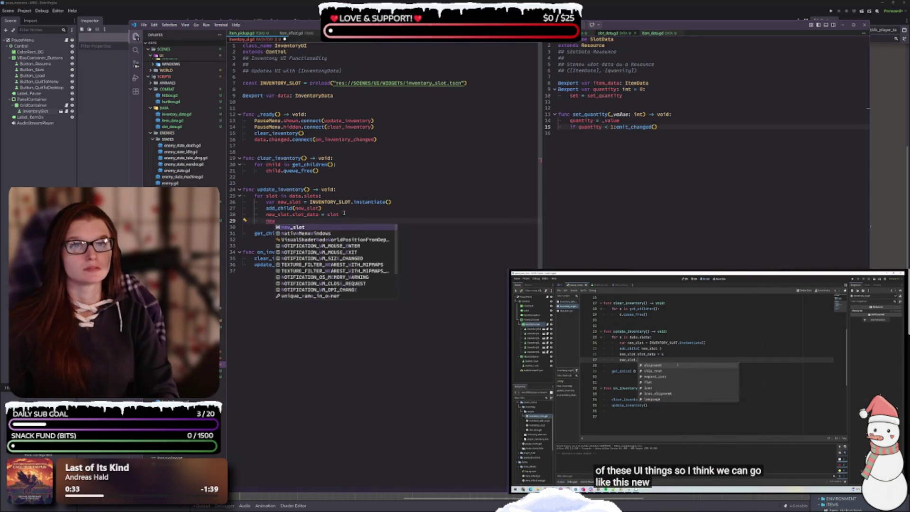
{"action": "type", "text": "_slot"}
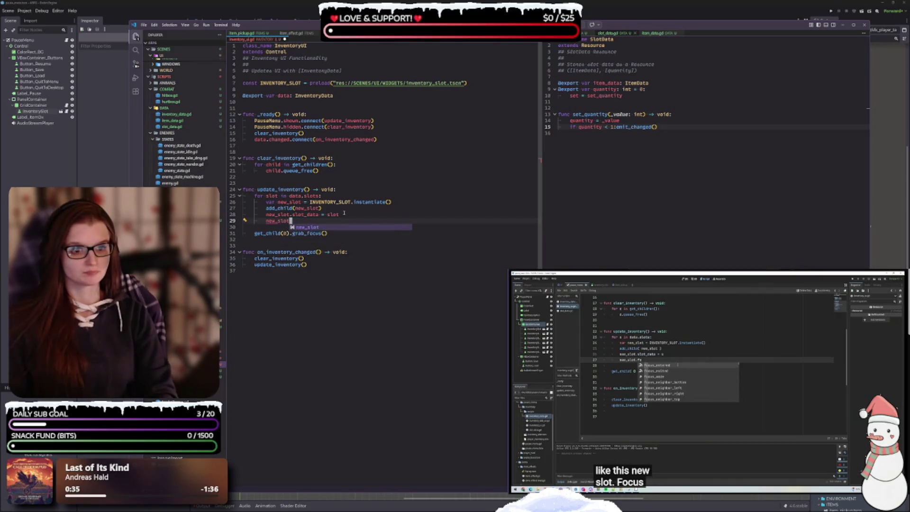
{"action": "type", "text": ".foc"}
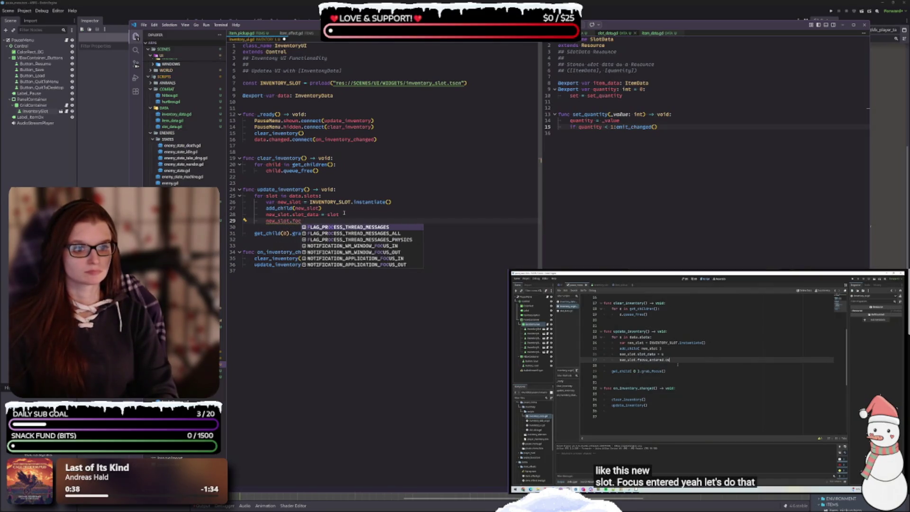
{"action": "type", "text": "us_"}
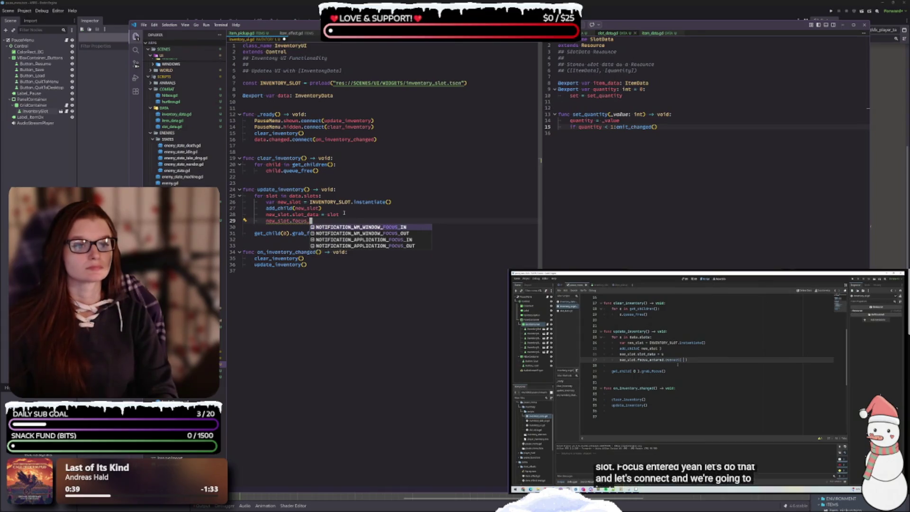
{"action": "type", "text": "entered"}
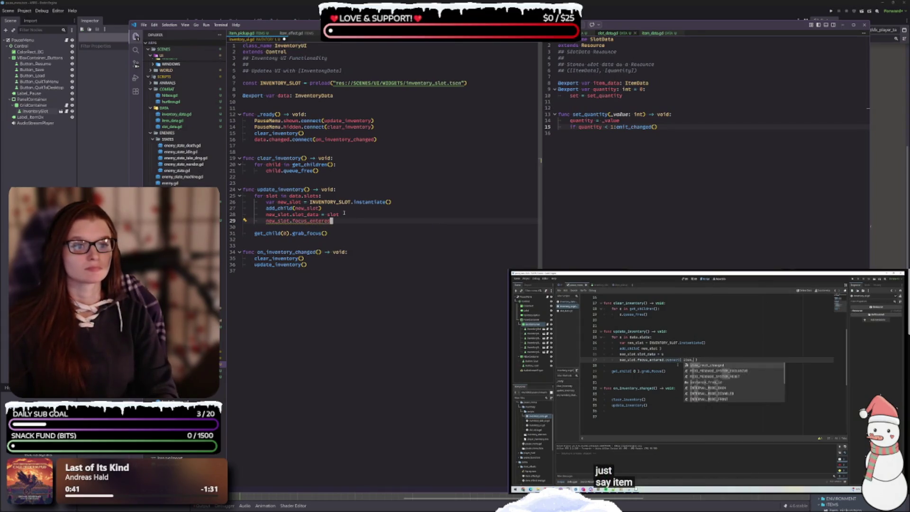
{"action": "type", "text": ".connect"}
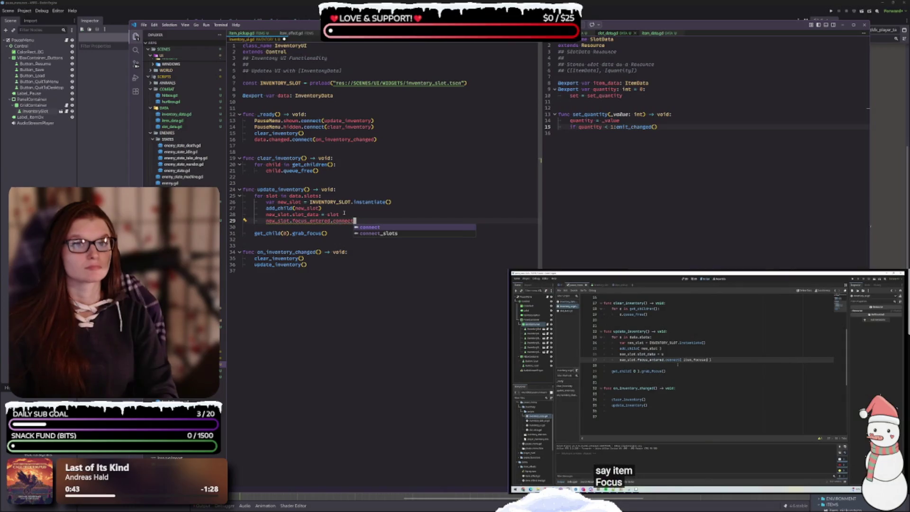
{"action": "type", "text": "(item"}
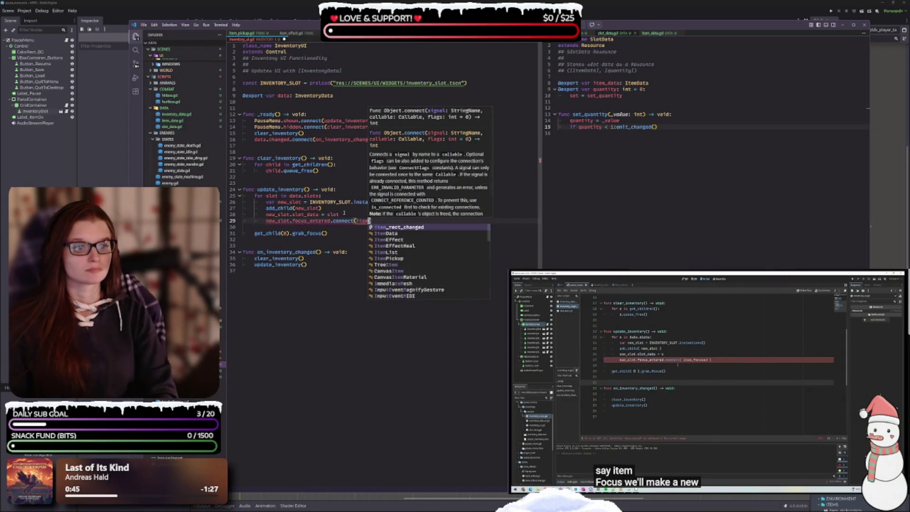
{"action": "type", "text": "_fo"}
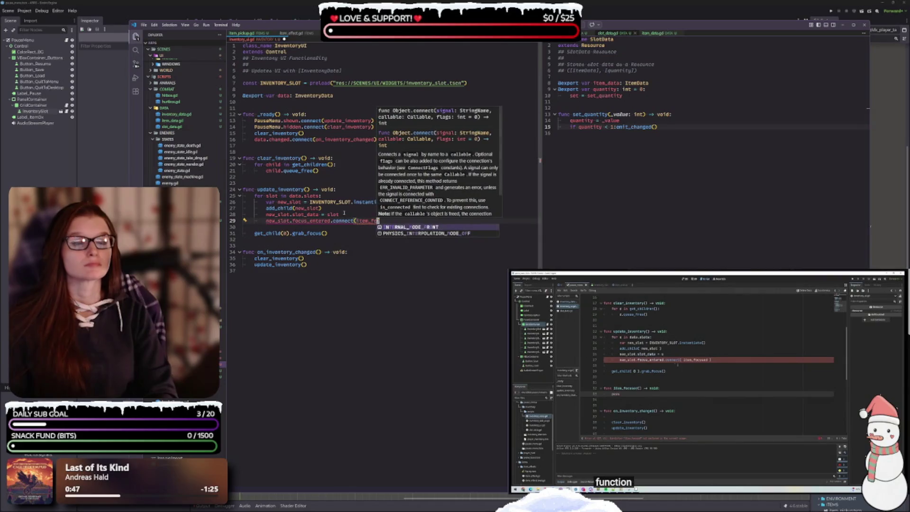
{"action": "type", "text": "cused"}
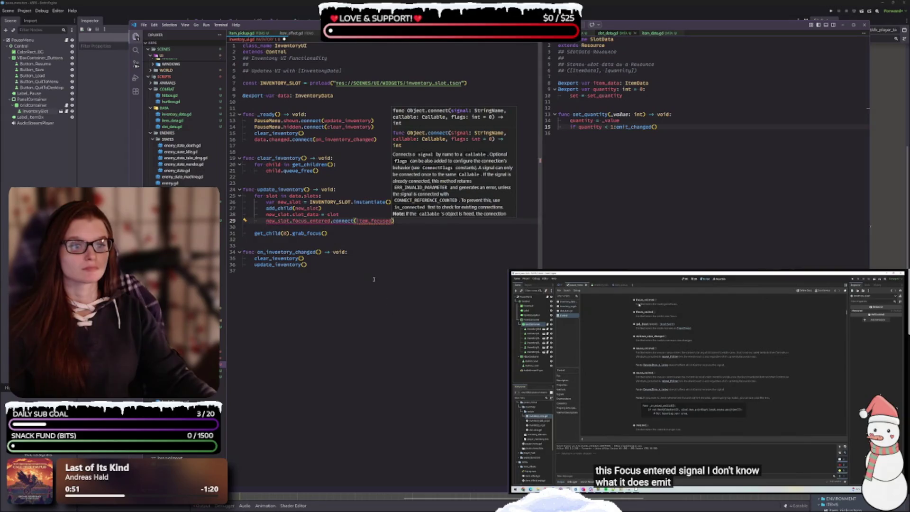
- Add an item_focused() -> void function with pass, leaving an indented line above pass
{"action": "left_click", "coordinate": [341, 277]}
{"action": "type", "text": "fu"}
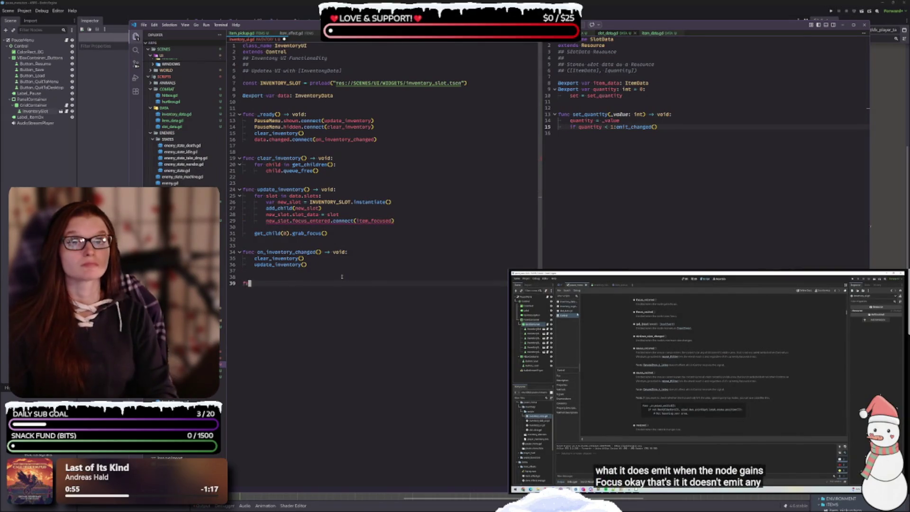
{"action": "type", "text": "nc item_"}
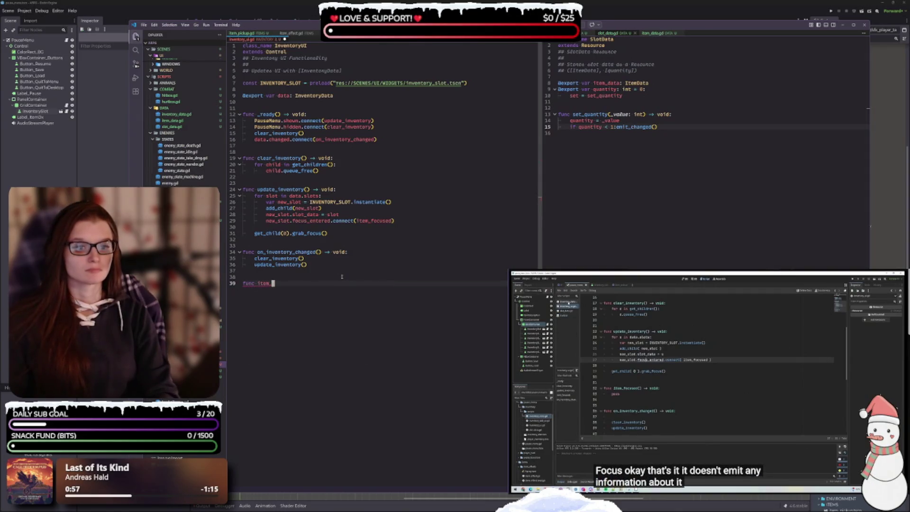
{"action": "type", "text": "focused("}
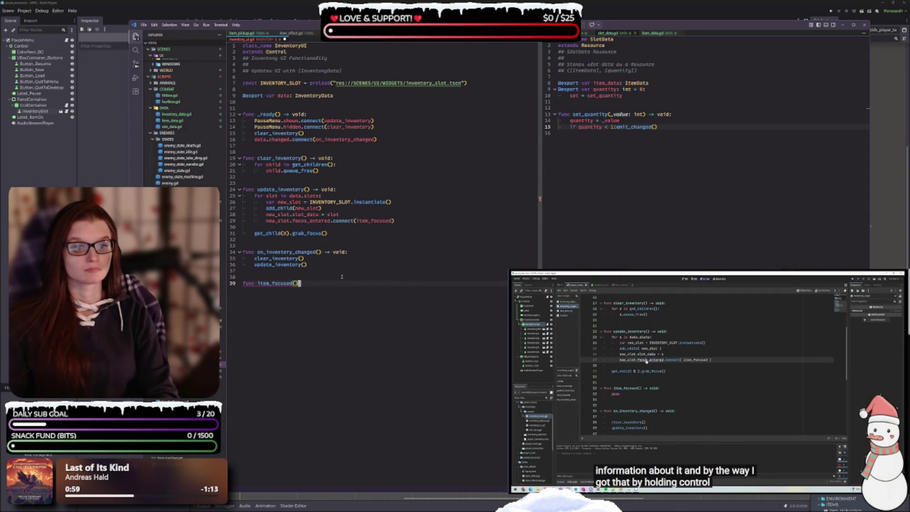
{"action": "type", "text": ") -> void:"}
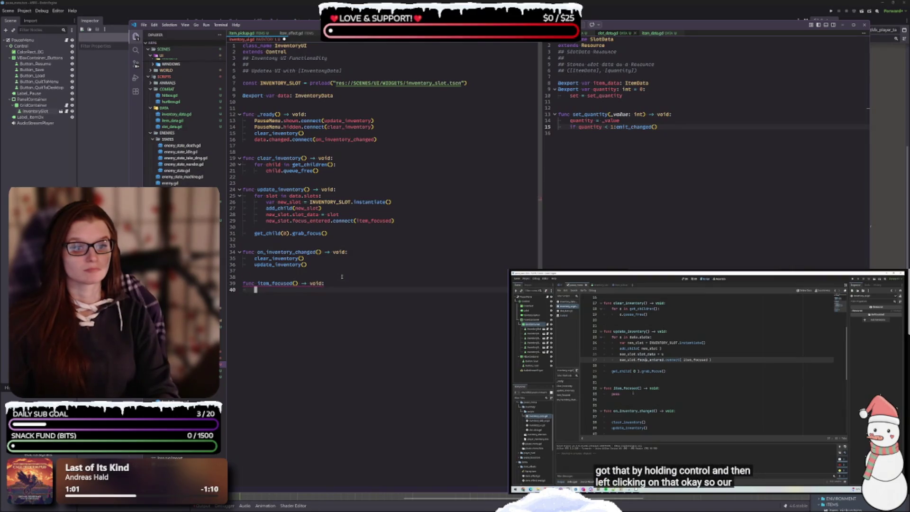
{"action": "type", "text": "pass"}
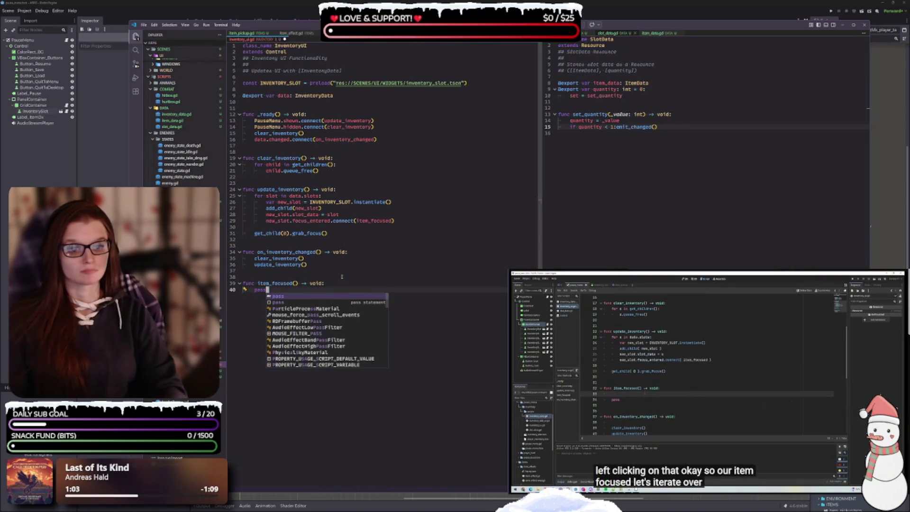
{"action": "key", "text": "Escape"}
{"action": "key", "text": "Home"}
{"action": "key", "text": "Return"}
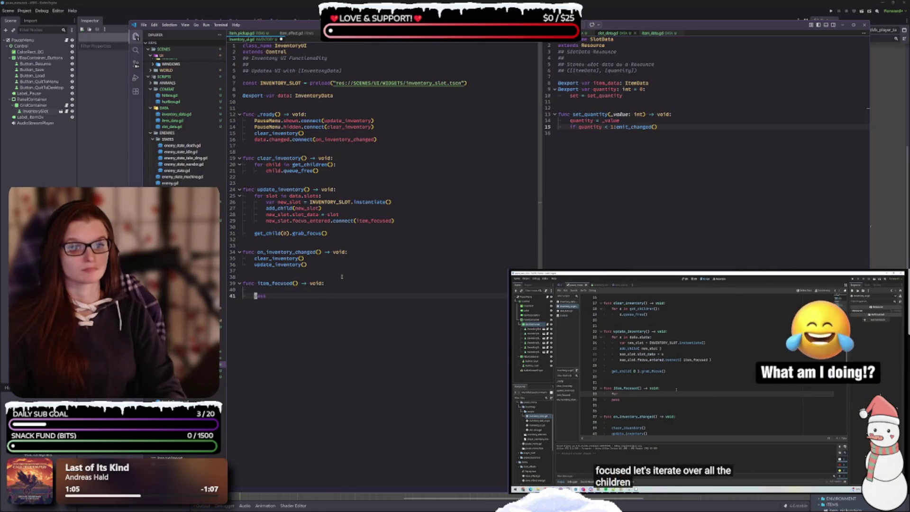
{"action": "key", "text": "Up"}
{"action": "key", "text": "alt+Down"}
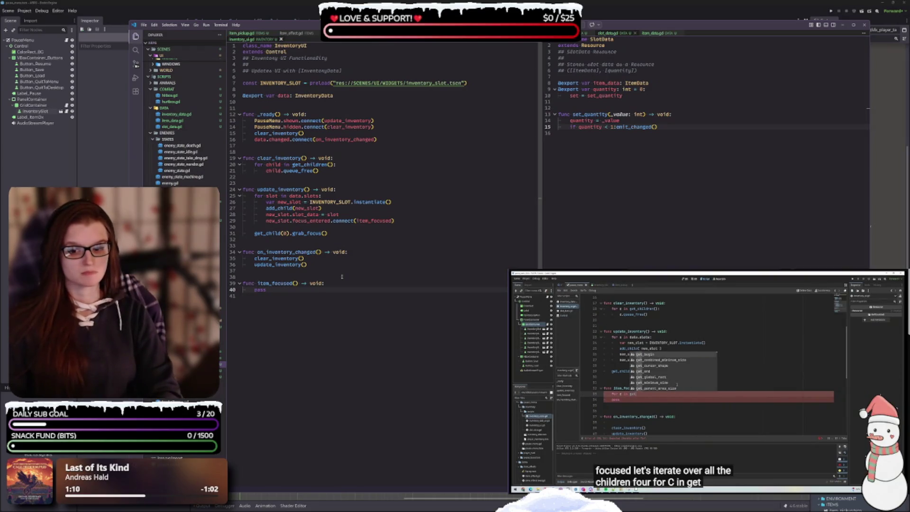
{"action": "key", "text": "Return"}
{"action": "key", "text": "Up"}
- Write 'for index in get_children_count():' and 'if get_child(index).has_focus():' inside item_focused
{"action": "type", "text": "for chi"}
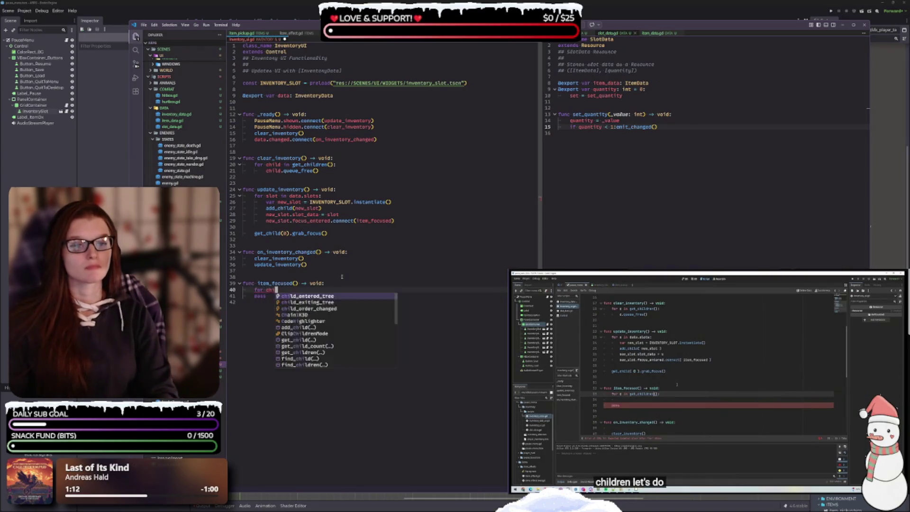
{"action": "type", "text": "ld in get"}
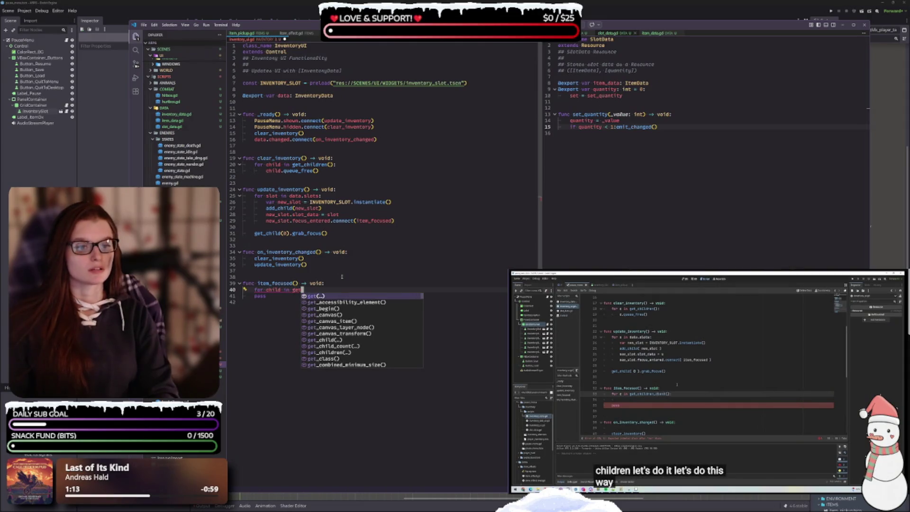
{"action": "type", "text": "_children_c"}
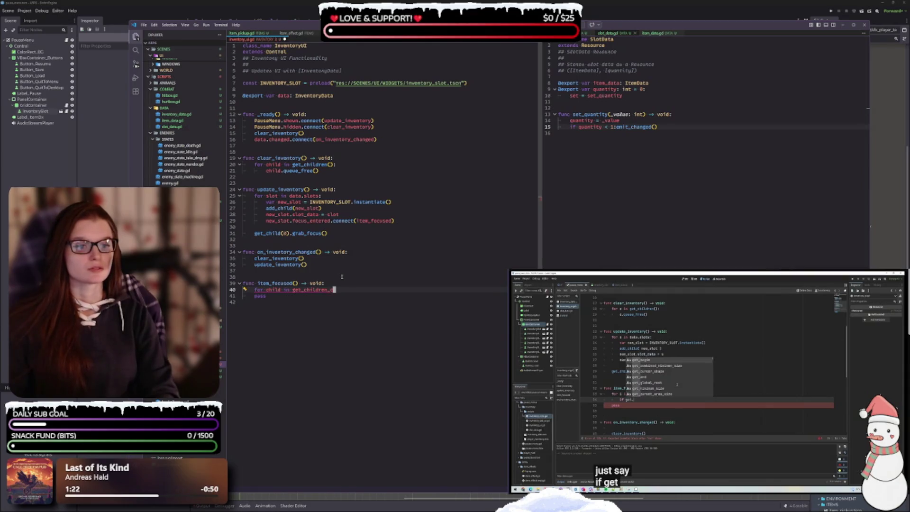
{"action": "type", "text": "ount():"}
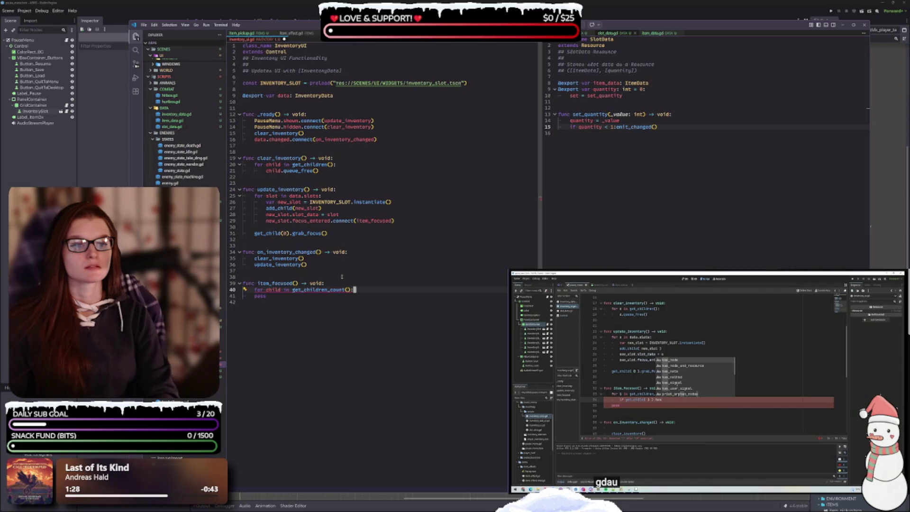
{"action": "key", "text": "Return"}
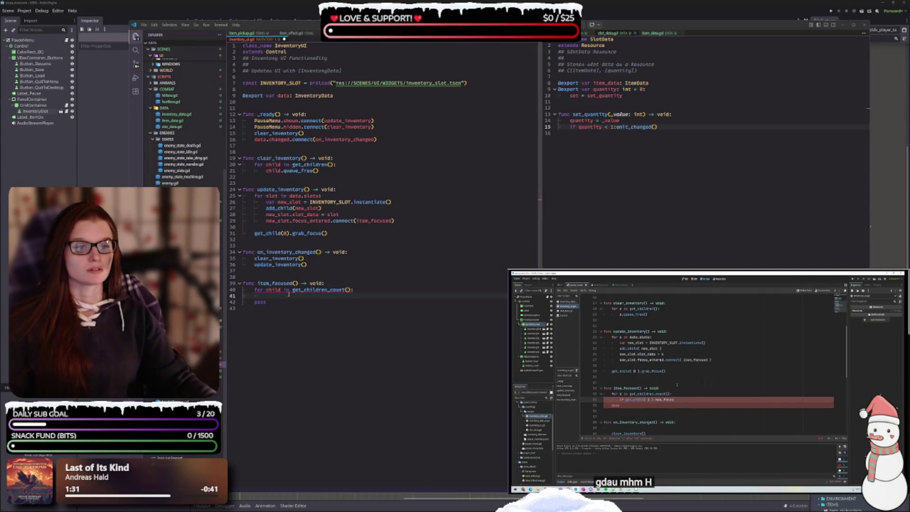
{"action": "left_click", "coordinate": [282, 289]}
{"action": "key", "text": "BackSpace"}
{"action": "key", "text": "BackSpace"}
{"action": "key", "text": "BackSpace"}
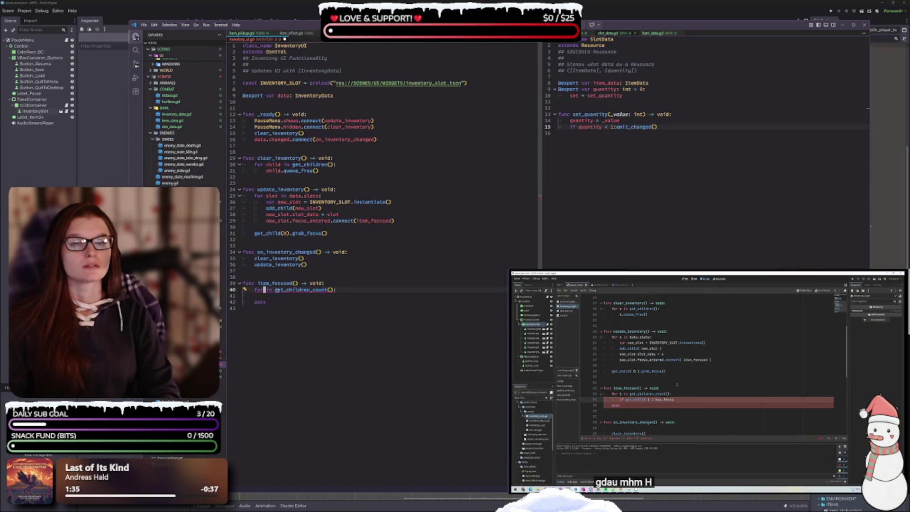
{"action": "type", "text": "index"}
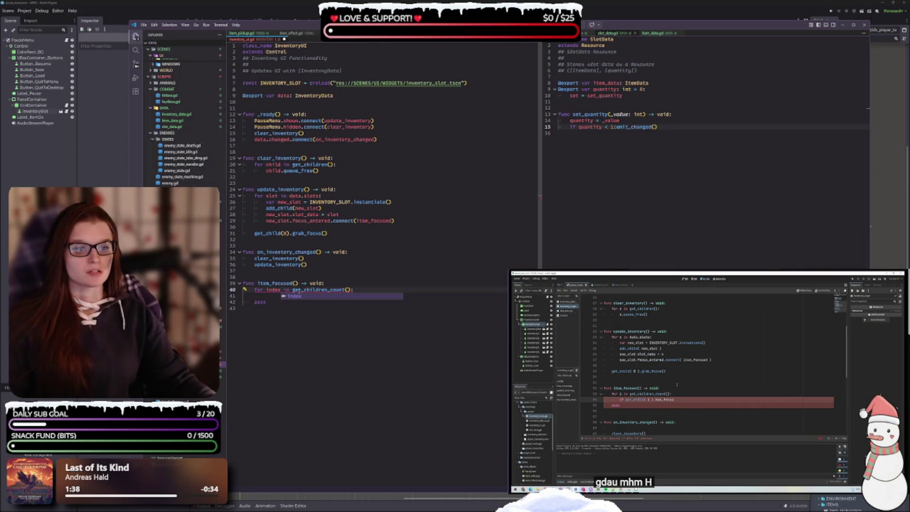
{"action": "left_click", "coordinate": [376, 273]}
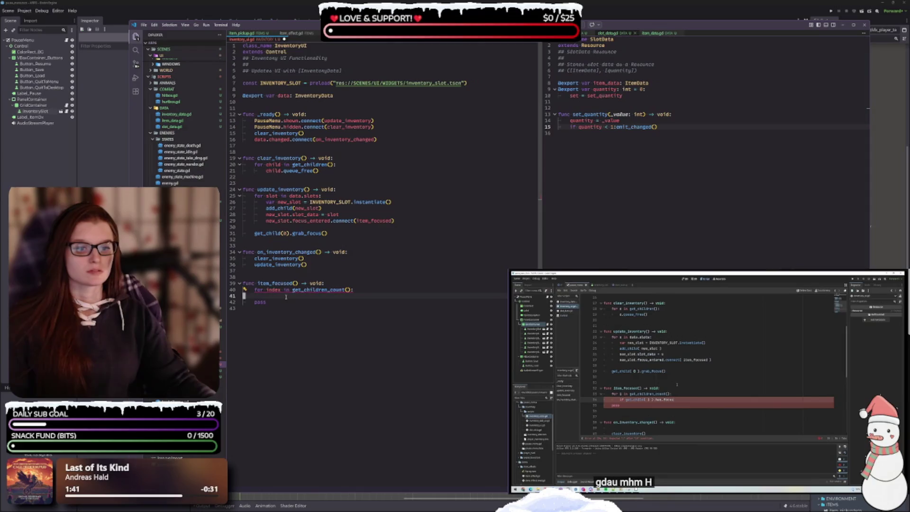
{"action": "type", "text": "if ge"}
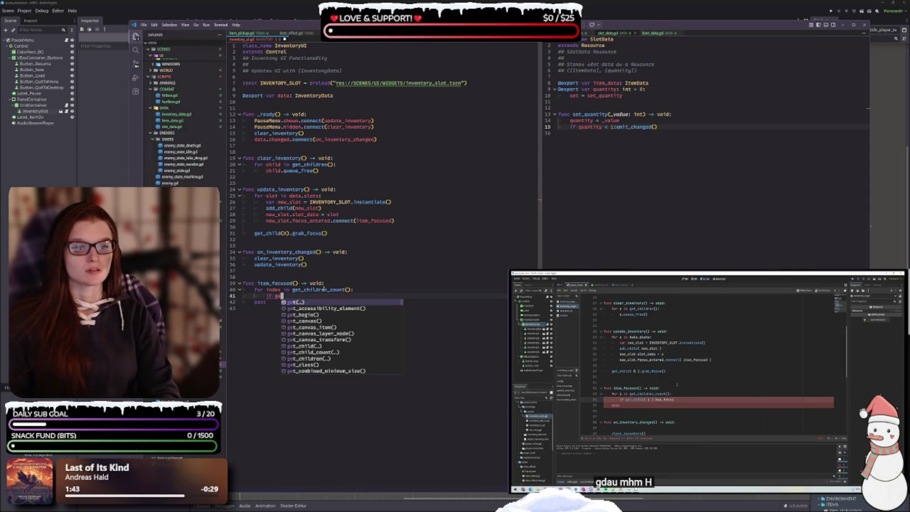
{"action": "type", "text": "t"}
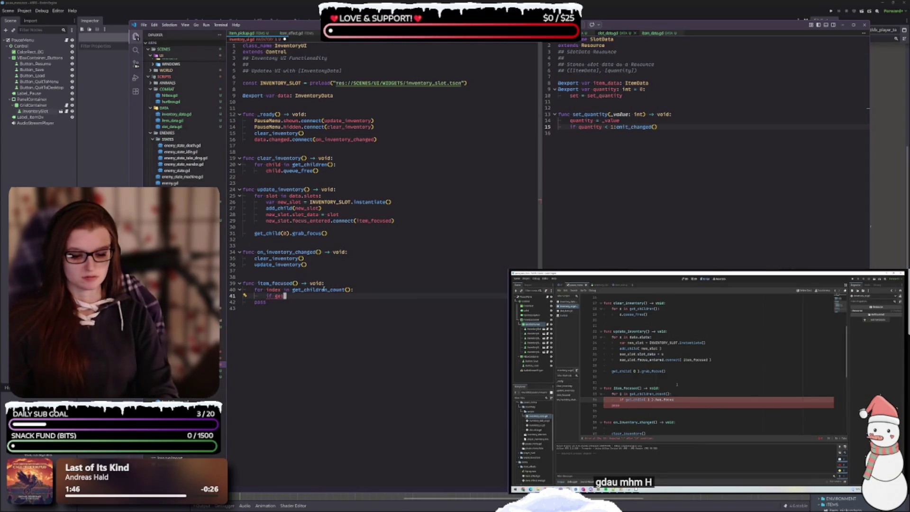
{"action": "type", "text": "_child "}
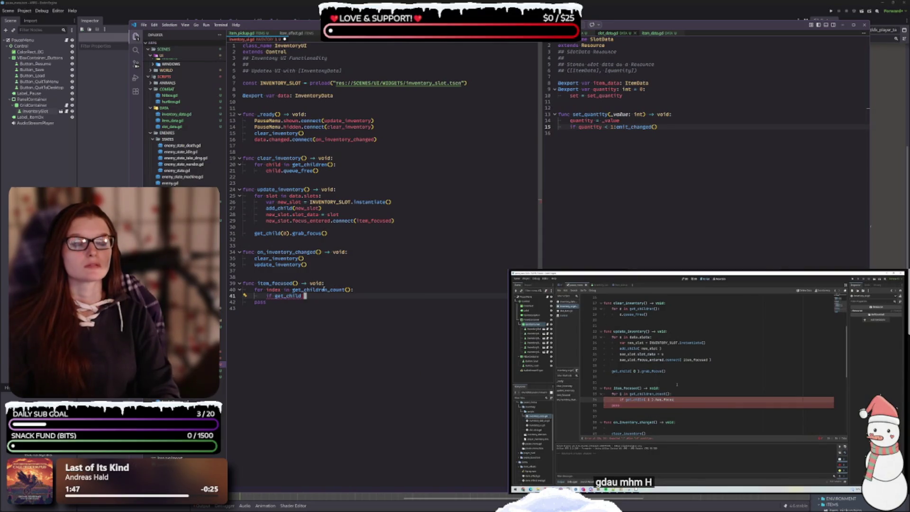
{"action": "type", "text": "index"}
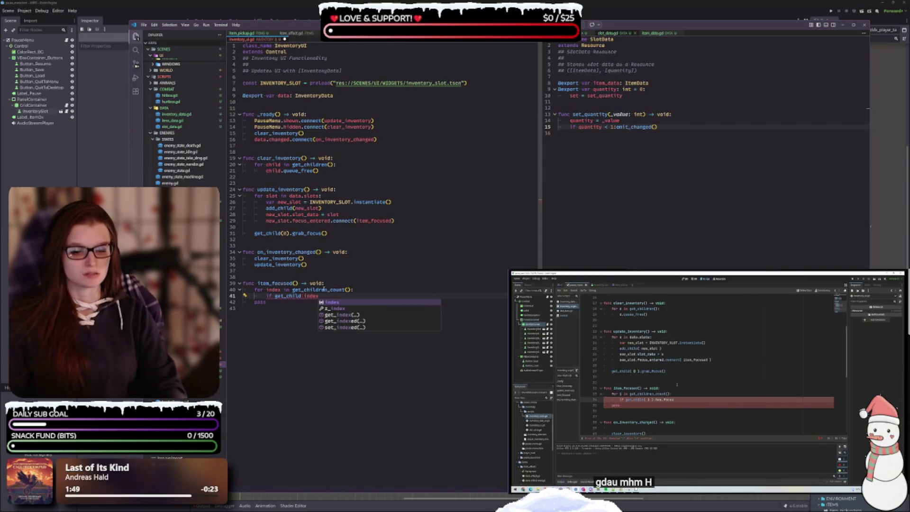
{"action": "type", "text": ")"}
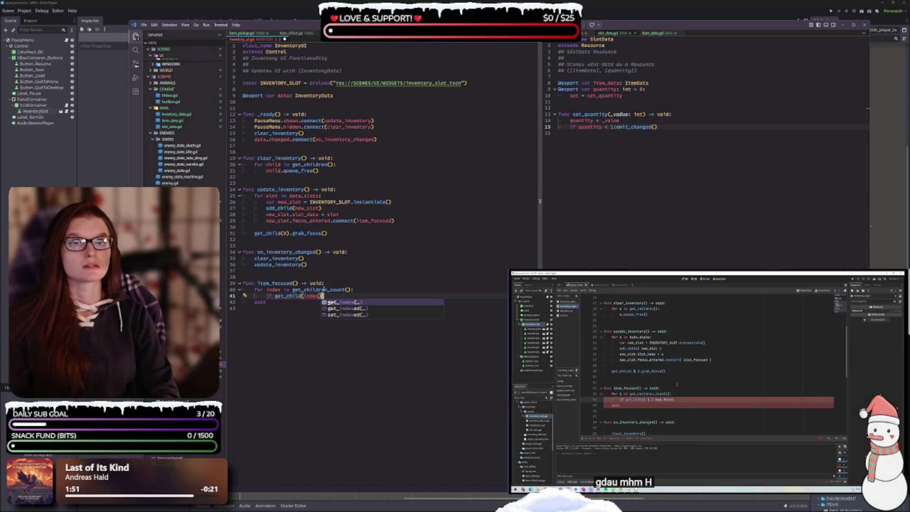
{"action": "type", "text": ".has"}
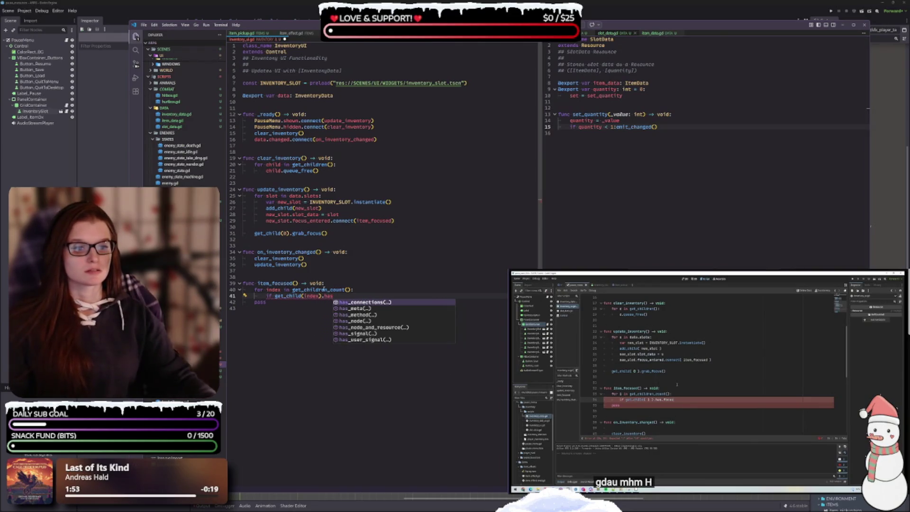
{"action": "key", "text": "Escape"}
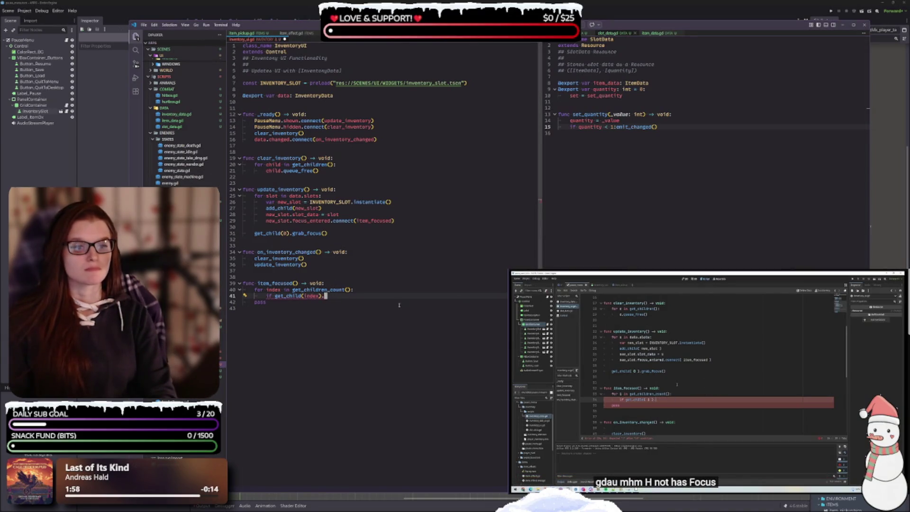
{"action": "type", "text": "."}
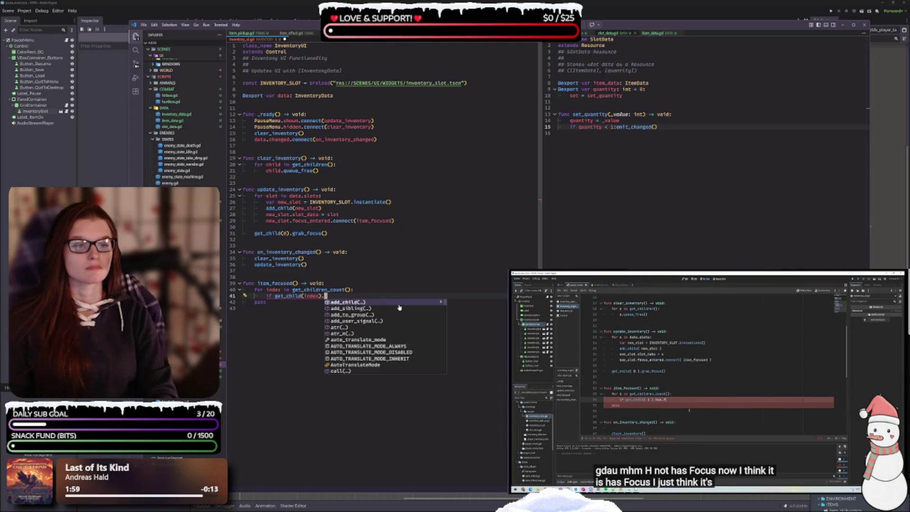
{"action": "type", "text": "has_focus()"}
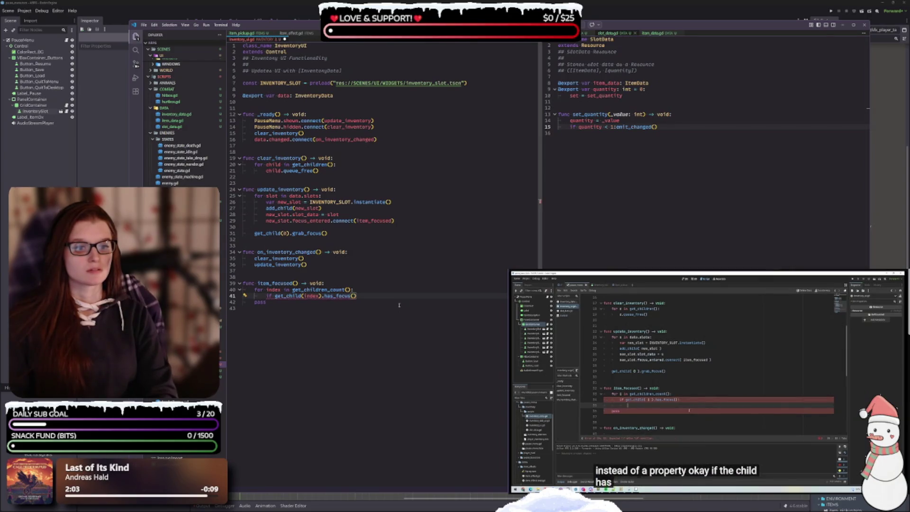
{"action": "type", "text": ":"}
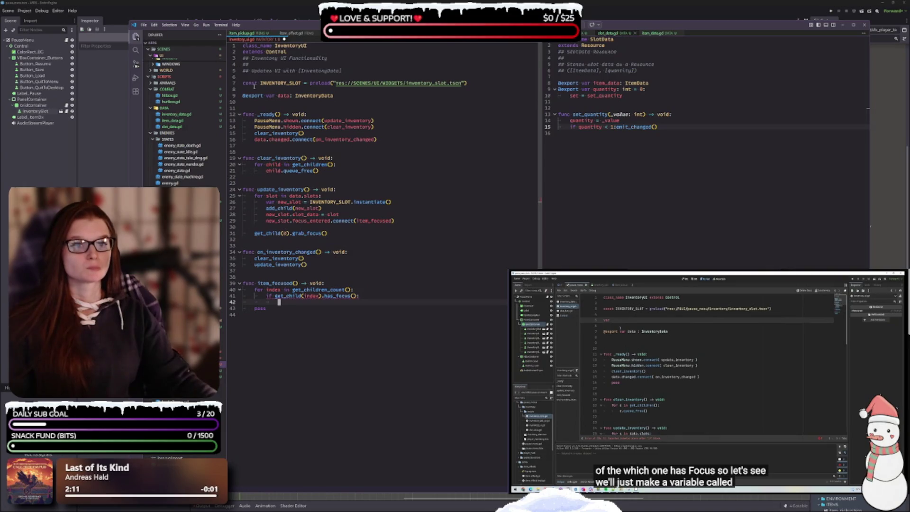
- Declare var focus_index: int below the exported data variable and save the script
{"action": "key", "text": "Return"}
{"action": "type", "text": "var"}
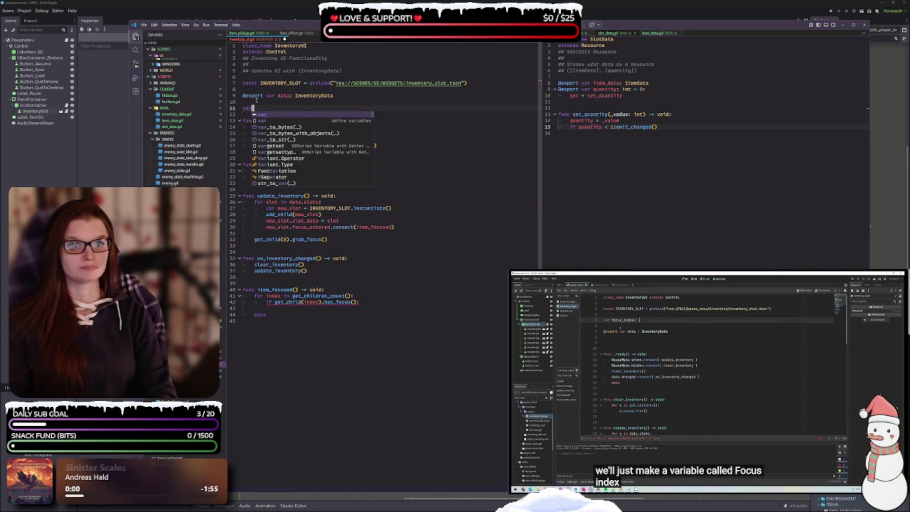
{"action": "type", "text": " focus"}
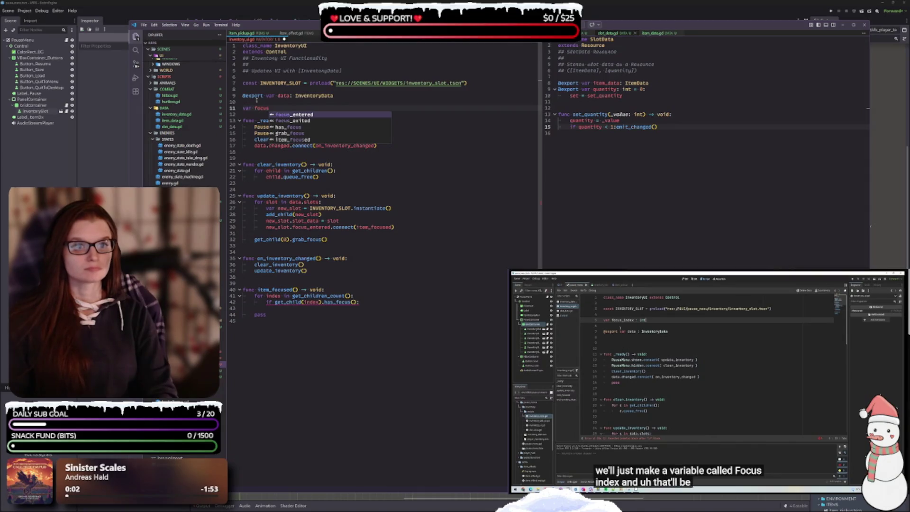
{"action": "type", "text": "_index"}
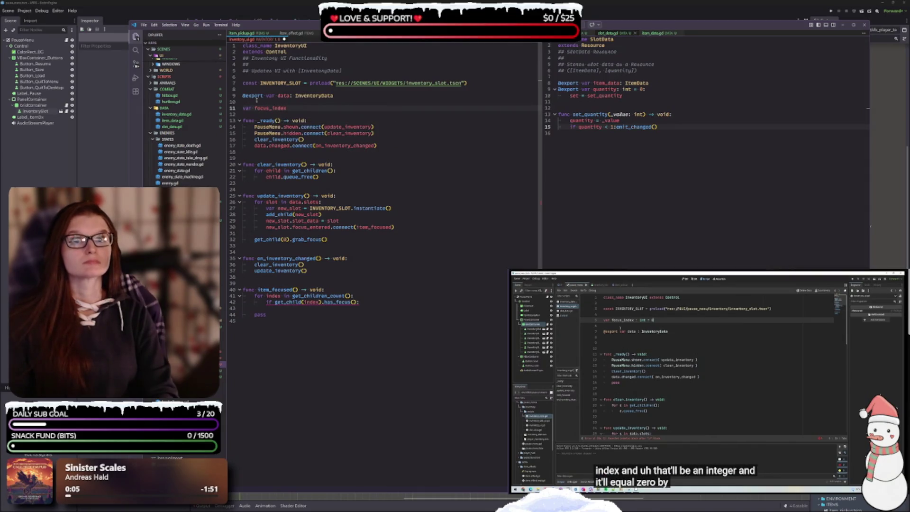
{"action": "type", "text": ": int = 0"}
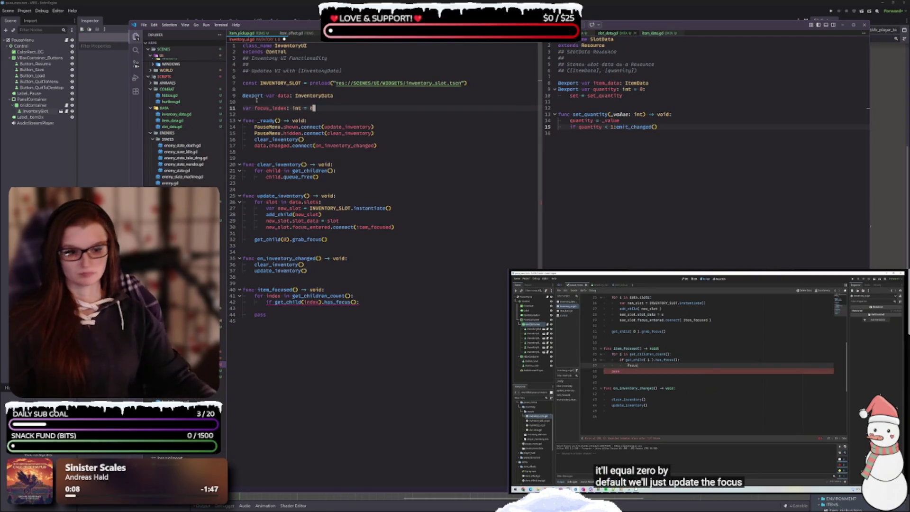
{"action": "key", "text": "ctrl+s"}
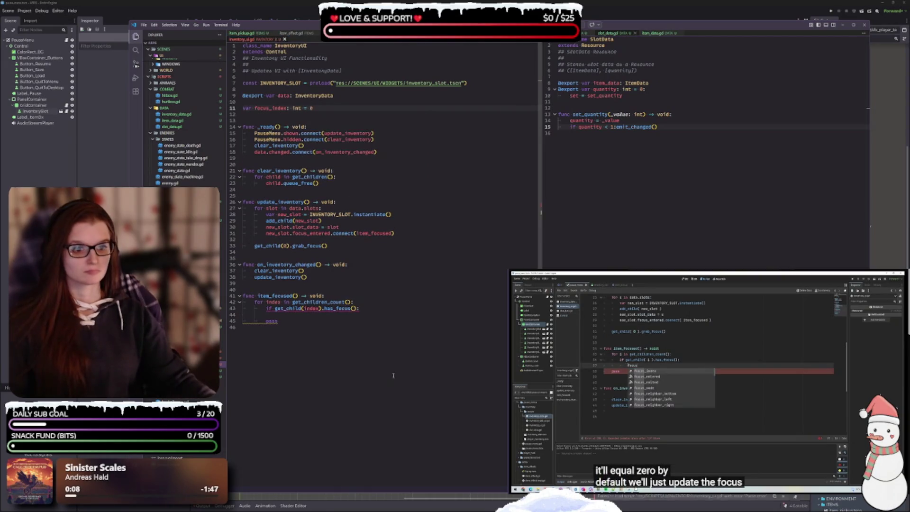
- Under the has_focus check, set focus_index = index and return, deleting the leftover pass
{"action": "left_click", "coordinate": [288, 314]}
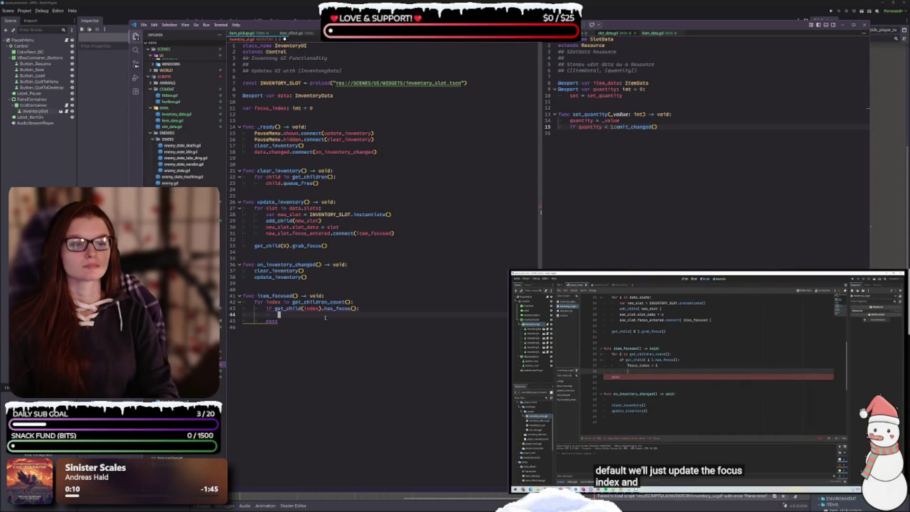
{"action": "type", "text": "fo"}
{"action": "key", "text": "BackSpace"}
{"action": "key", "text": "BackSpace"}
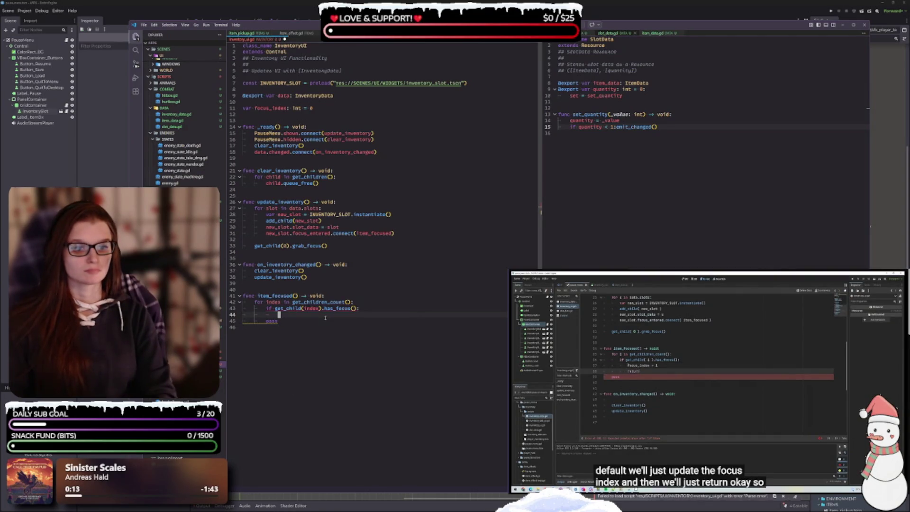
{"action": "type", "text": "focus_index = "}
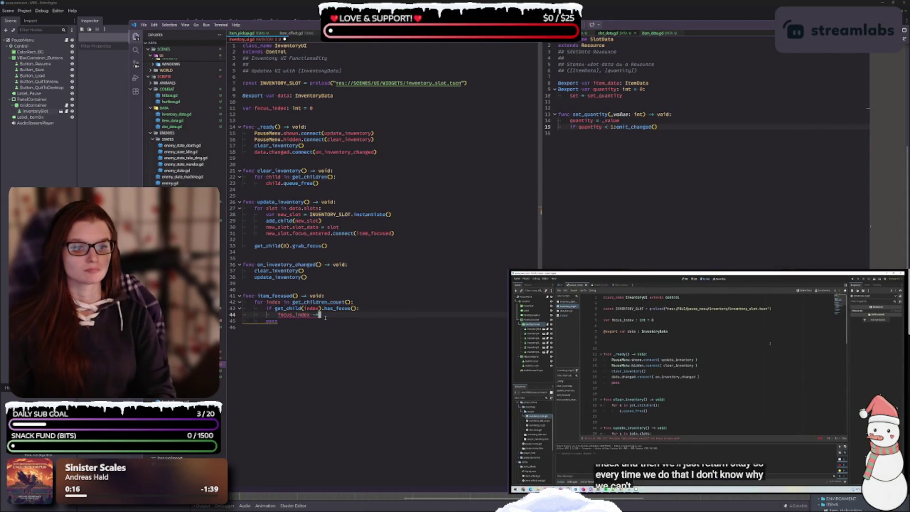
{"action": "type", "text": "inde"}
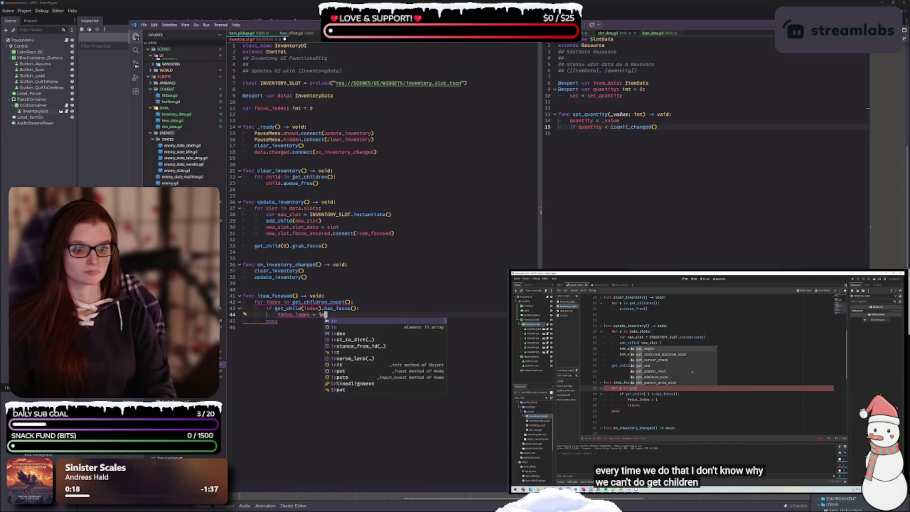
{"action": "type", "text": "x"}
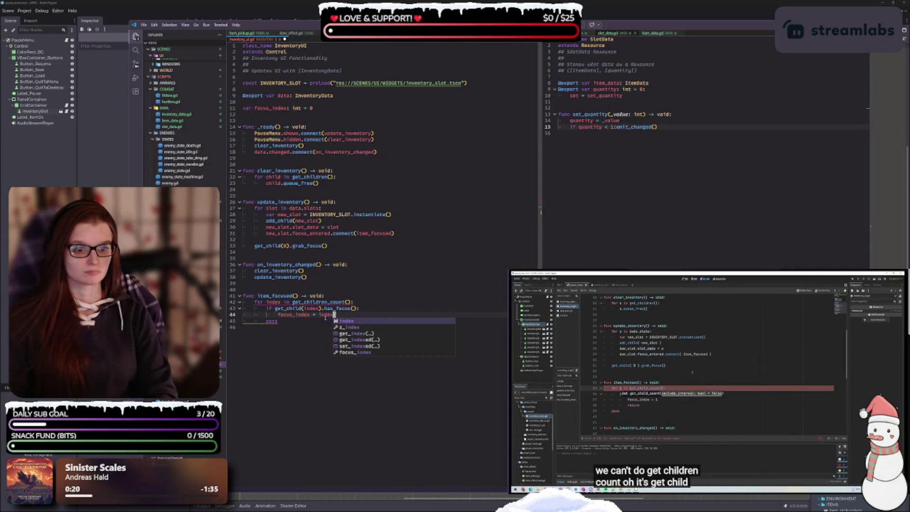
{"action": "key", "text": "Escape"}
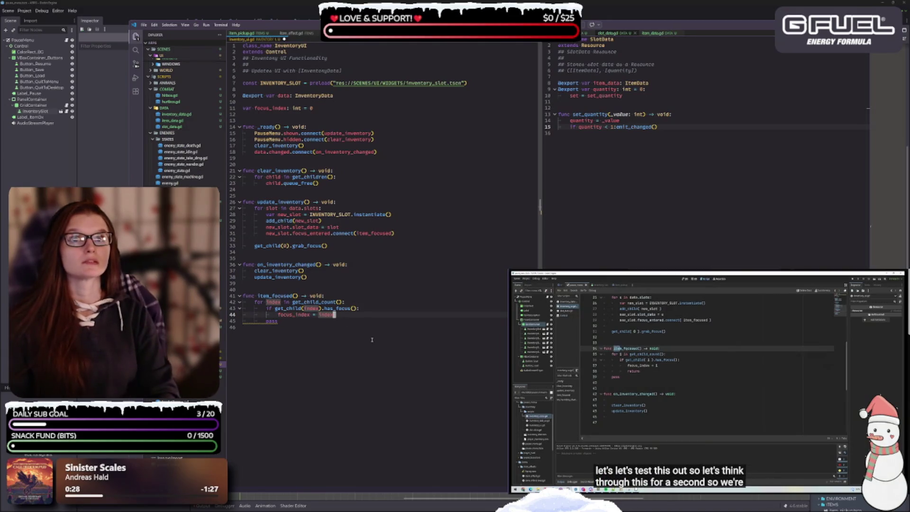
{"action": "key", "text": "Return"}
{"action": "type", "text": "return"}
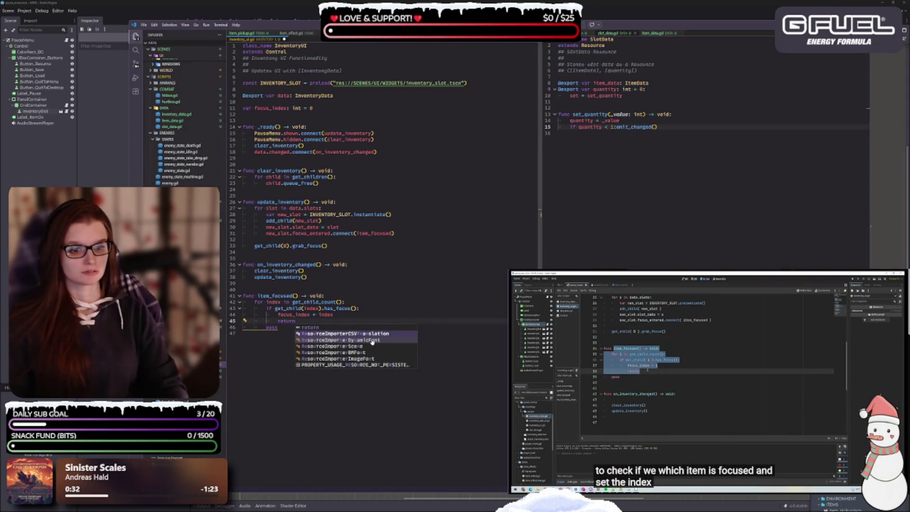
{"action": "key", "text": "Escape"}
{"action": "key", "text": "BackSpace"}
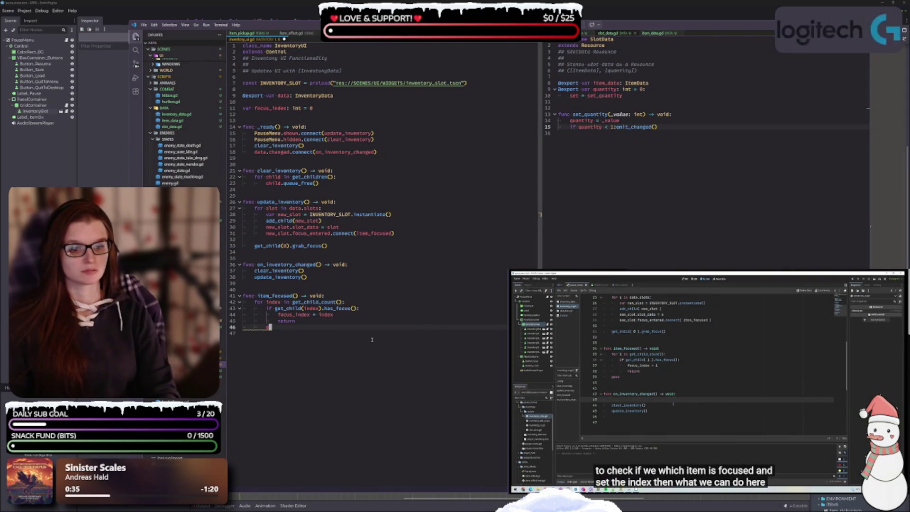
{"action": "key", "text": "BackSpace"}
{"action": "key", "text": "BackSpace"}
{"action": "key", "text": "BackSpace"}
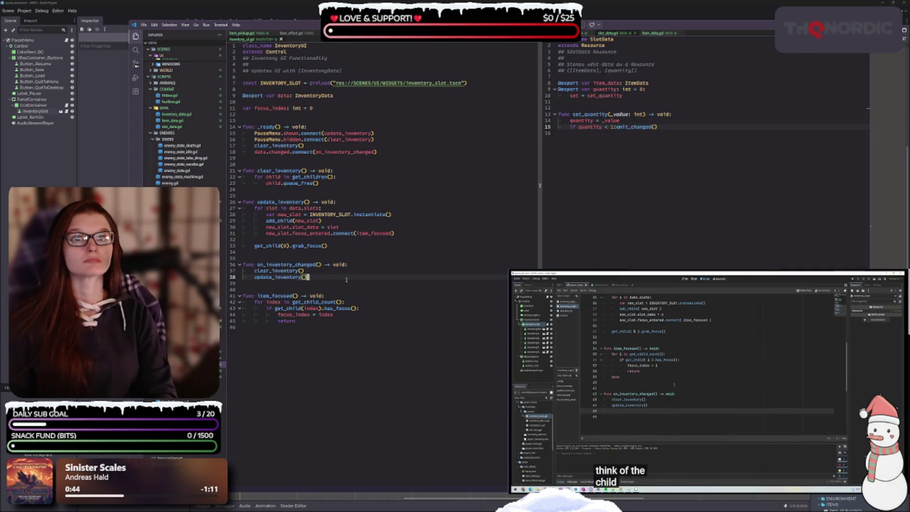
- After update_inventory(), start a line that gives grab_focus() back to the child at focus_index
{"action": "key", "text": "Return"}
{"action": "type", "text": "ge"}
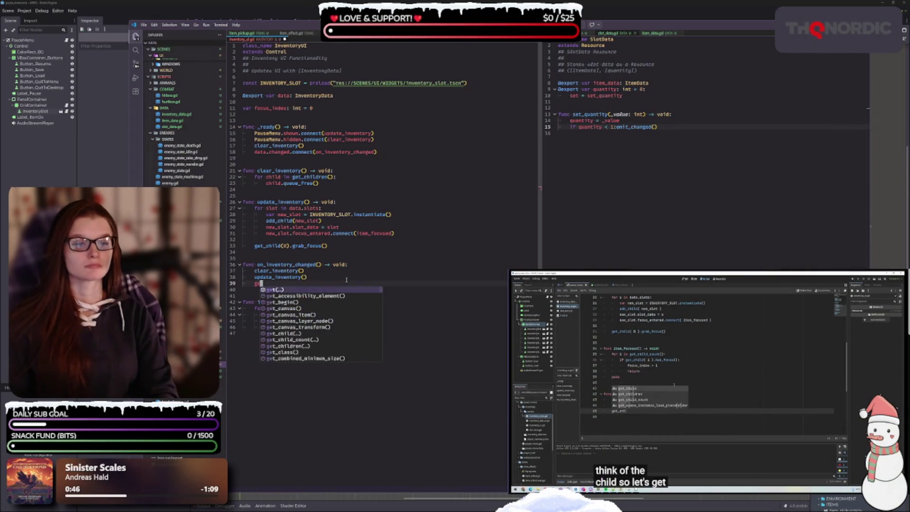
{"action": "type", "text": "t.child("}
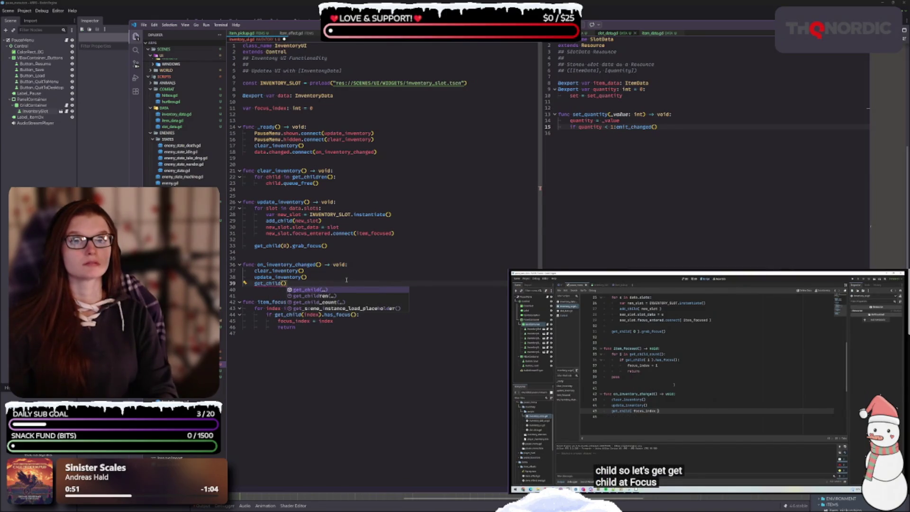
{"action": "type", "text": "foc"}
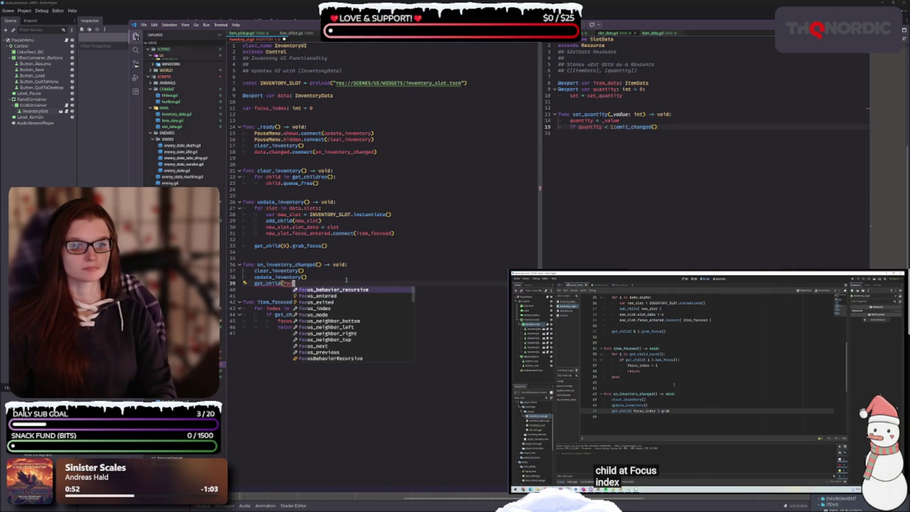
{"action": "type", "text": "us_index"}
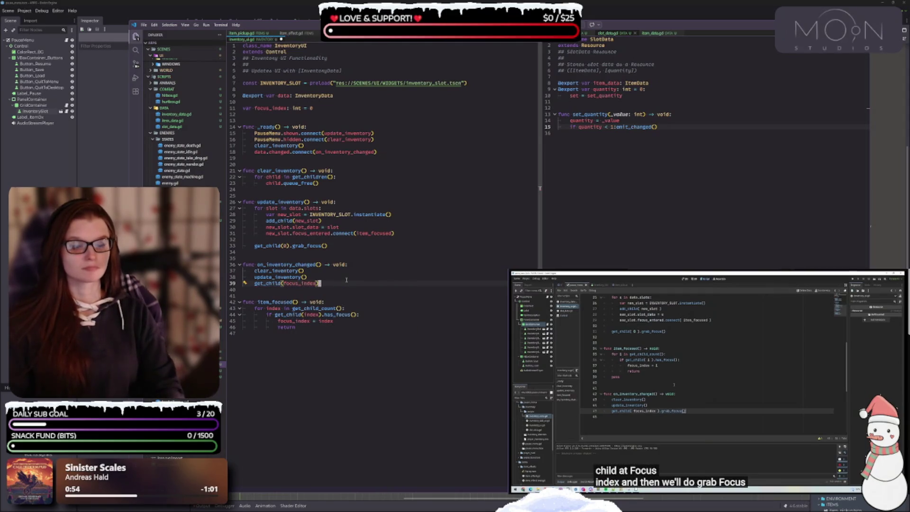
{"action": "type", "text": ".grab"}
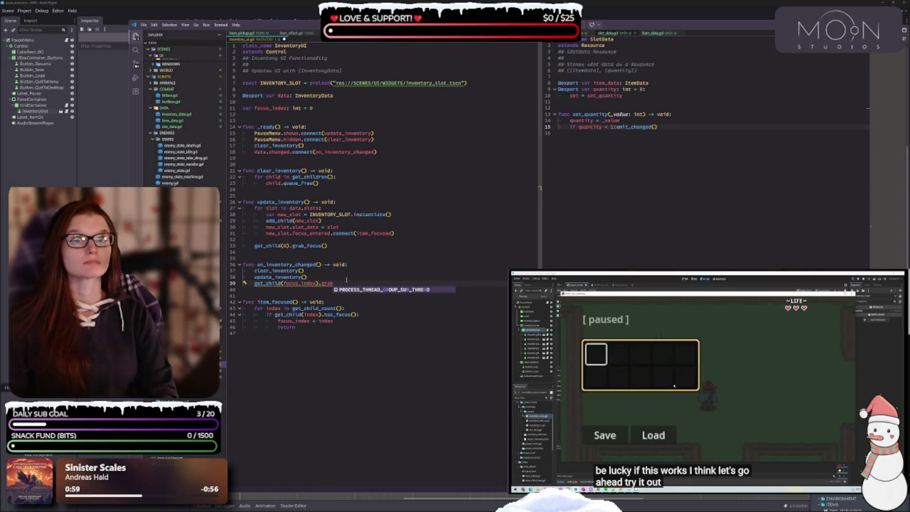
{"action": "type", "text": "_focus"}
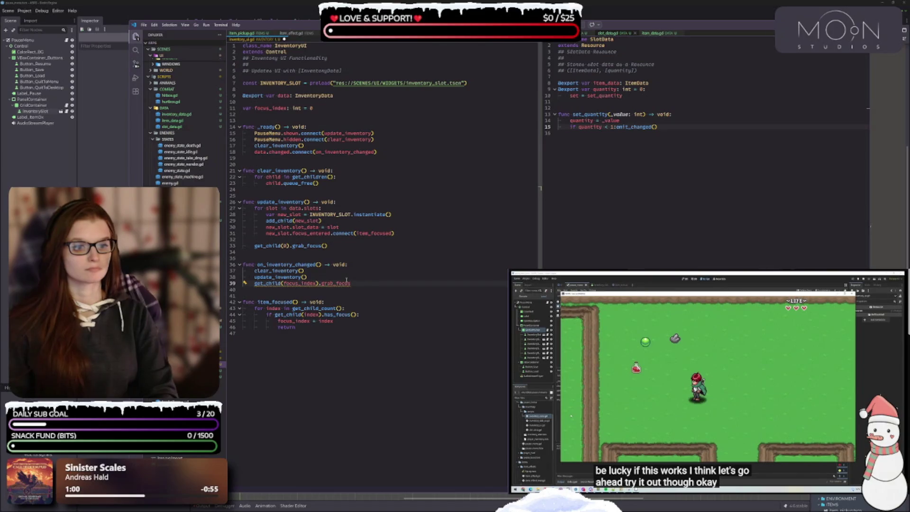
{"action": "type", "text": "()"}
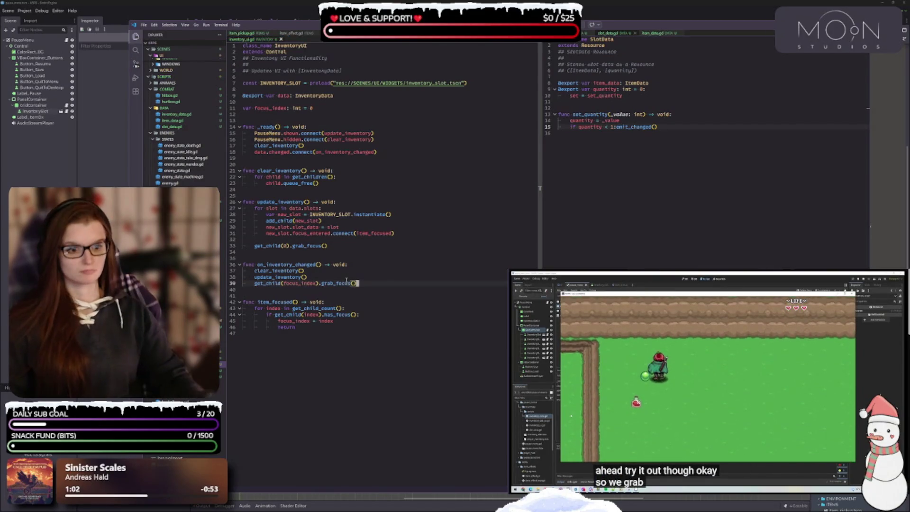
{"action": "key", "text": "Escape"}
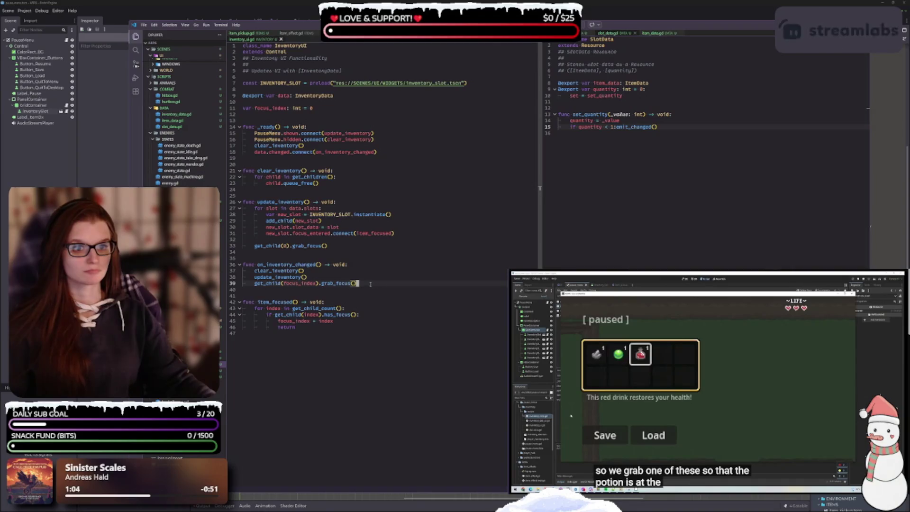
{"action": "left_click", "coordinate": [319, 257]}
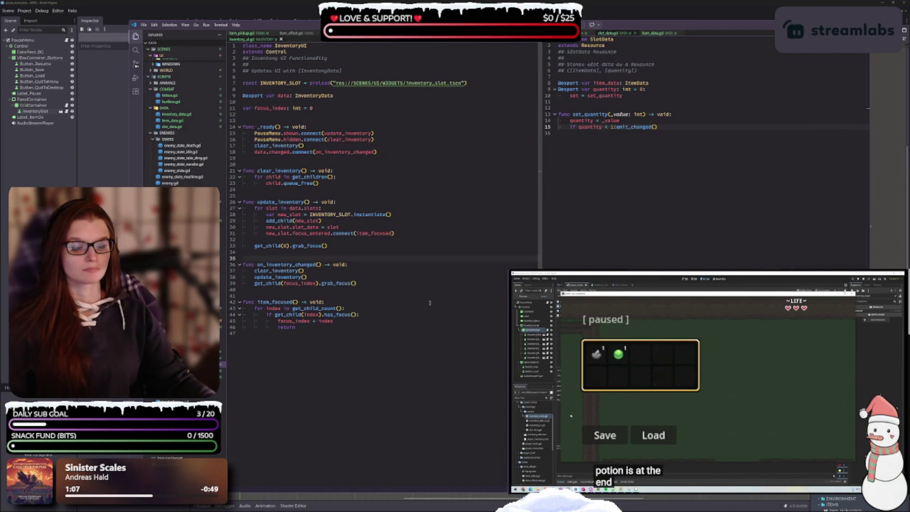
{"action": "key", "text": "Escape"}
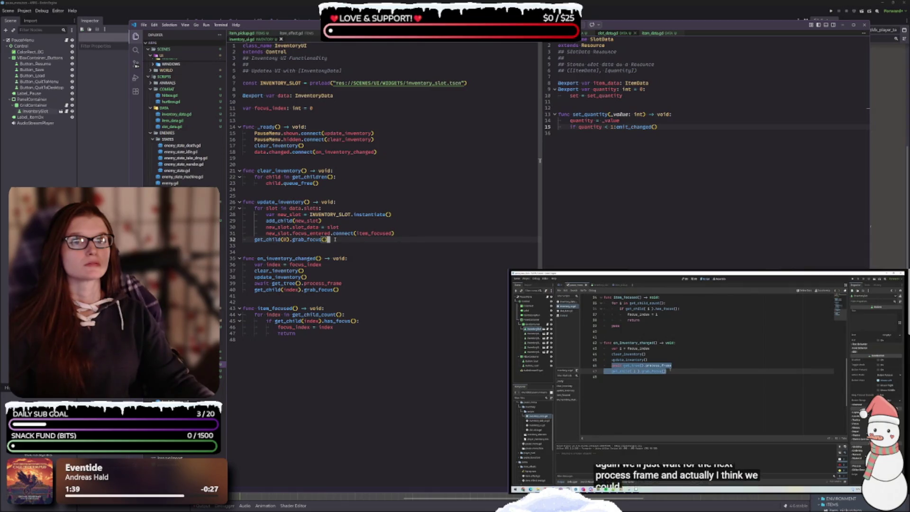
{"action": "key", "text": "space"}
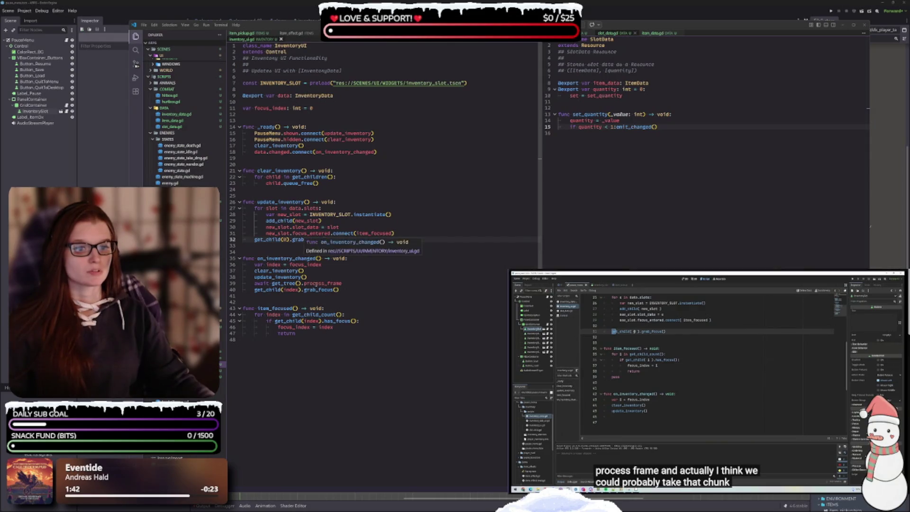
{"action": "left_click", "coordinate": [264, 289]}
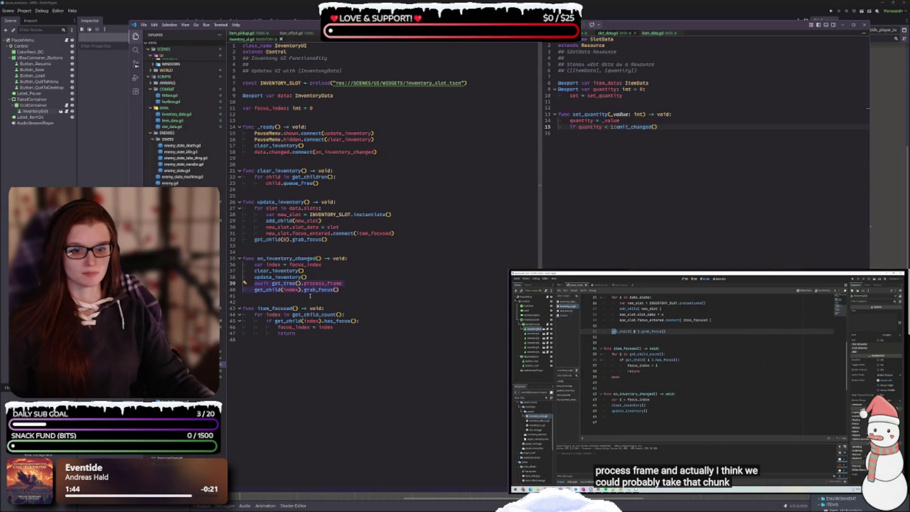
{"action": "key", "text": "BackSpace"}
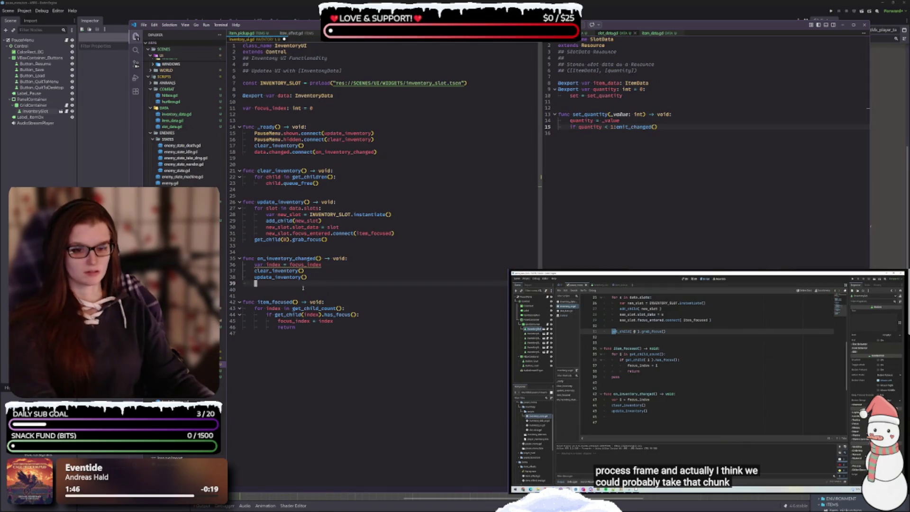
{"action": "key", "text": "BackSpace"}
{"action": "left_click", "coordinate": [690, 379]}
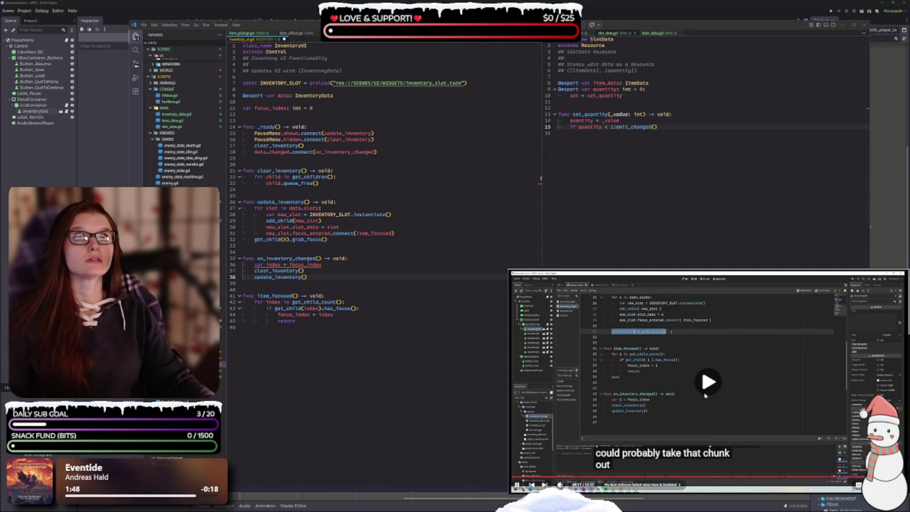
{"action": "left_click", "coordinate": [690, 380]}
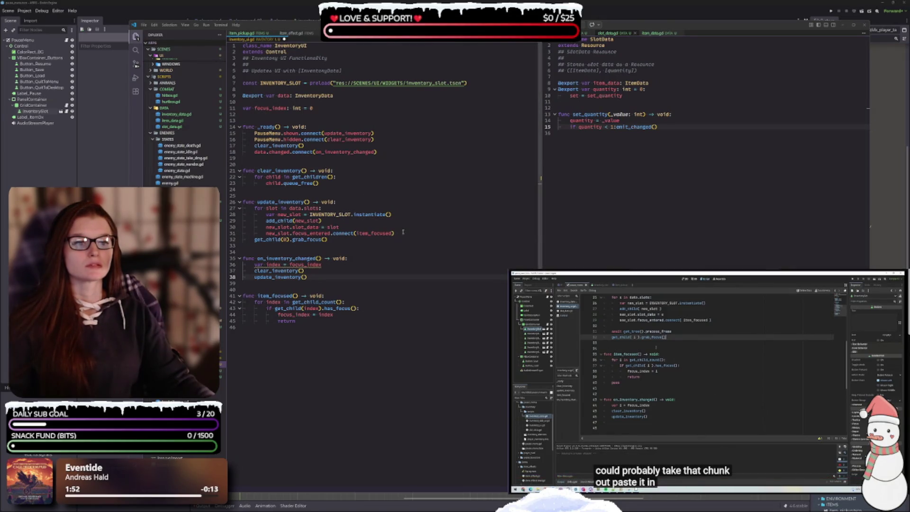
{"action": "left_click", "coordinate": [403, 232]}
{"action": "key", "text": "Return"}
{"action": "key", "text": "Return"}
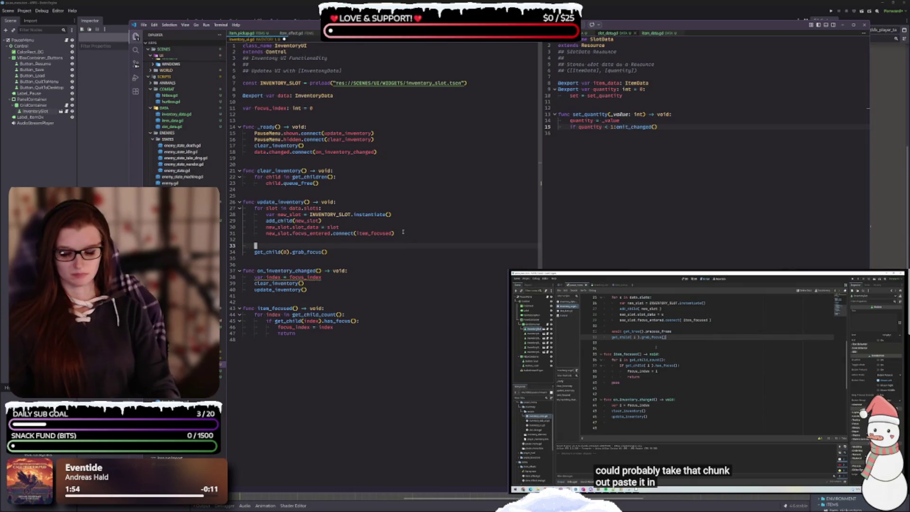
{"action": "type", "text": "await get_tree().process_frame \tget_child(index).grab_focus()"}
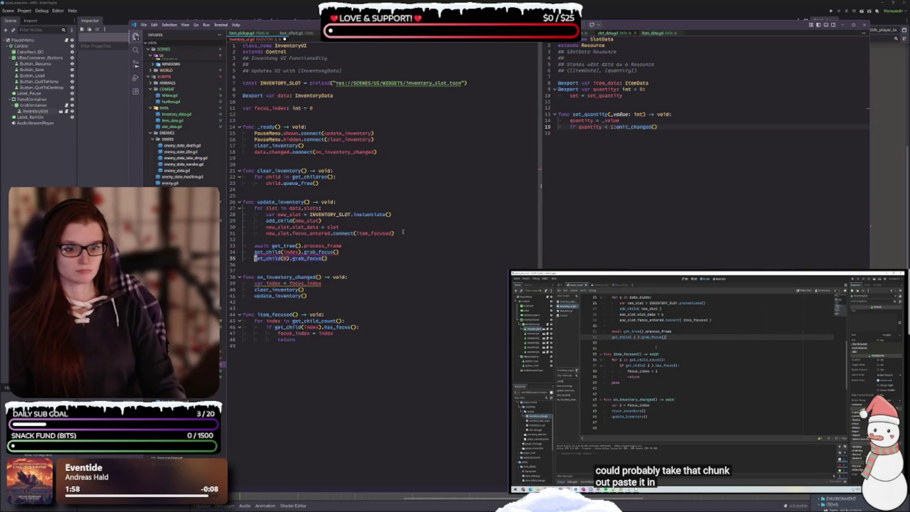
{"action": "key", "text": "shift+End"}
{"action": "key", "text": "BackSpace"}
{"action": "key", "text": "BackSpace"}
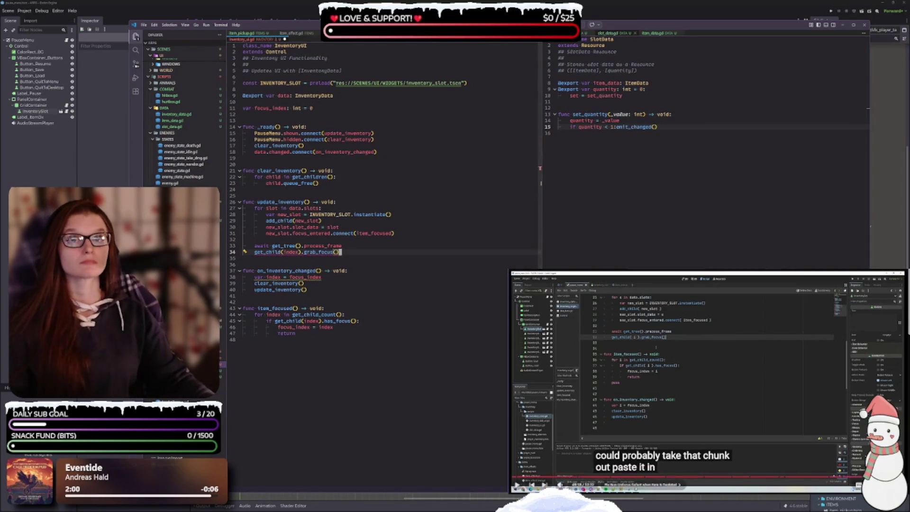
{"action": "left_click", "coordinate": [651, 385]}
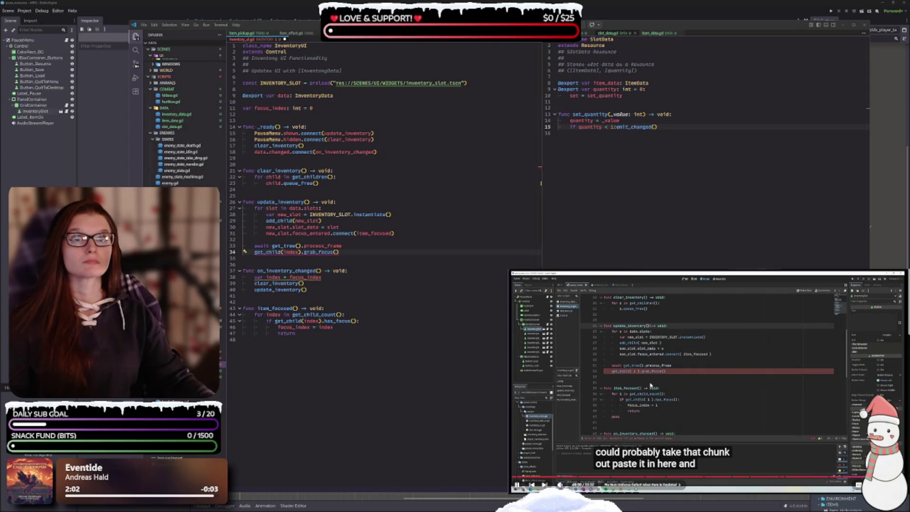
{"action": "left_click", "coordinate": [647, 381]}
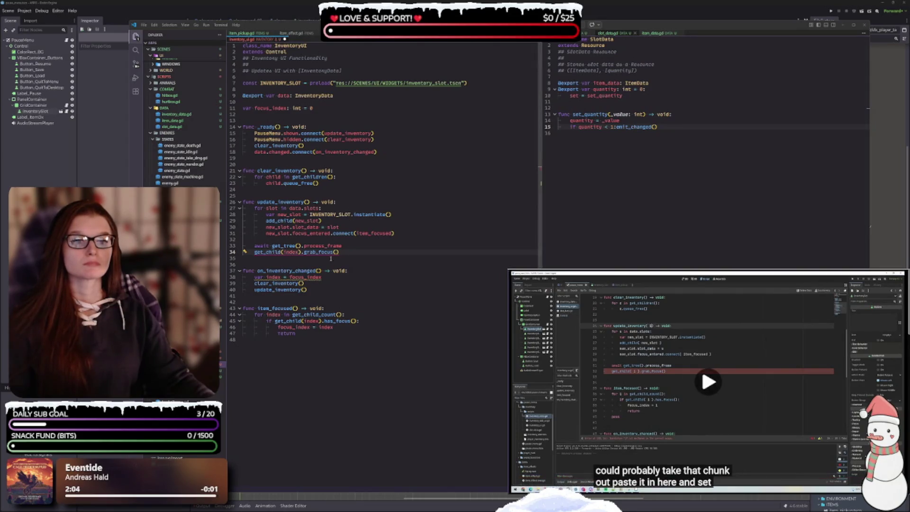
{"action": "left_click", "coordinate": [307, 202]}
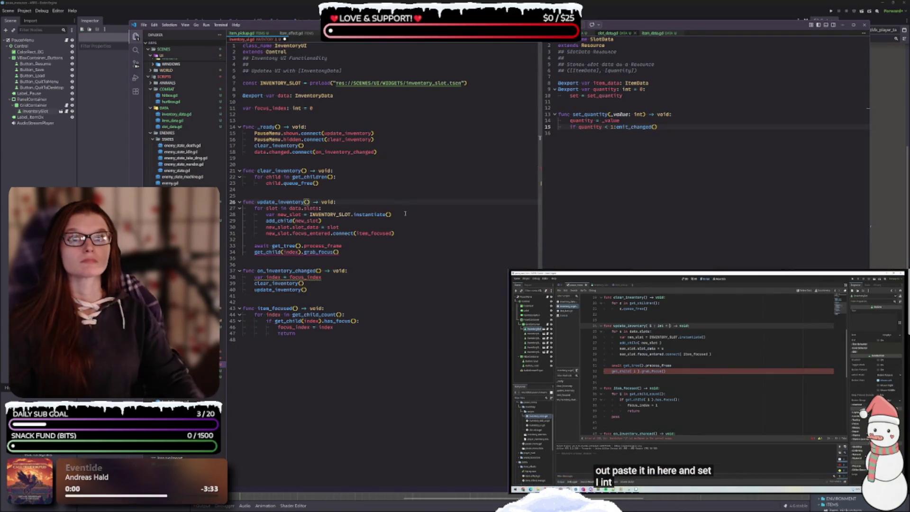
- Add an '_index: int = 0' parameter to update_inventory() and refocus with get_child(_index).grab_focus()
{"action": "type", "text": "inde"}
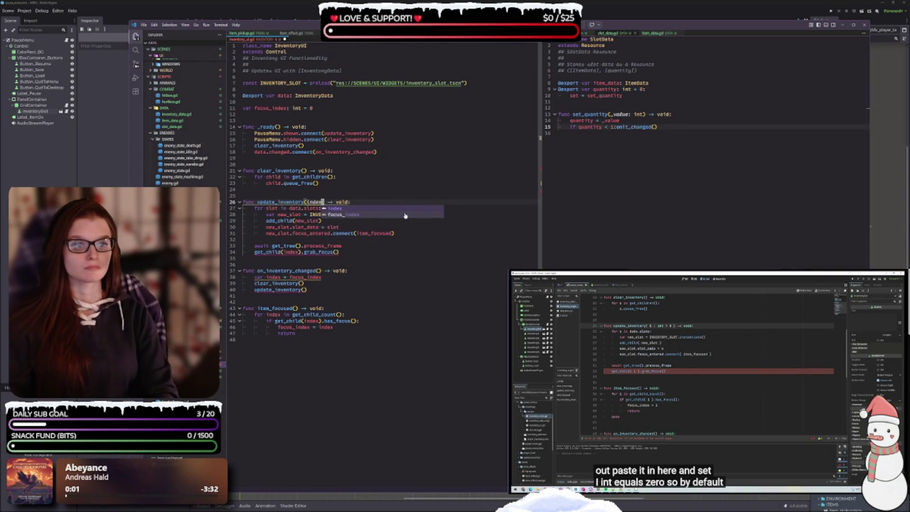
{"action": "type", "text": "x"}
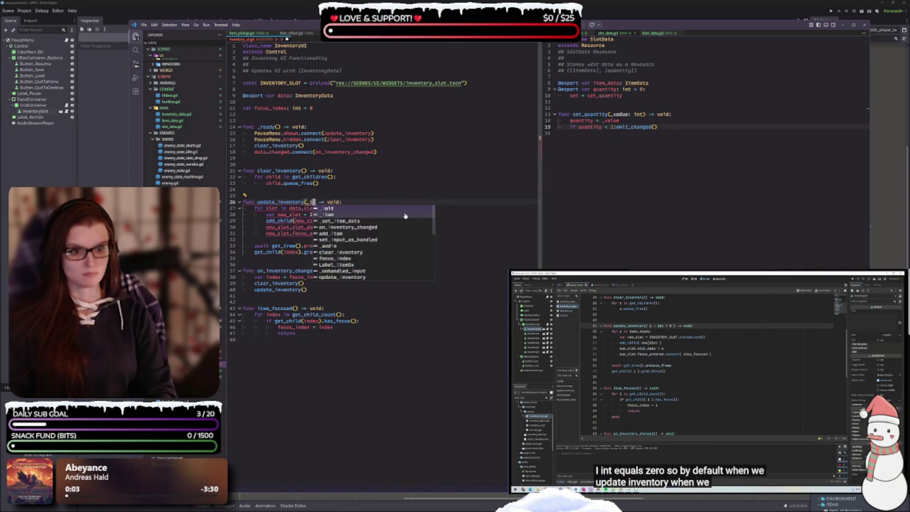
{"action": "type", "text": ": int "}
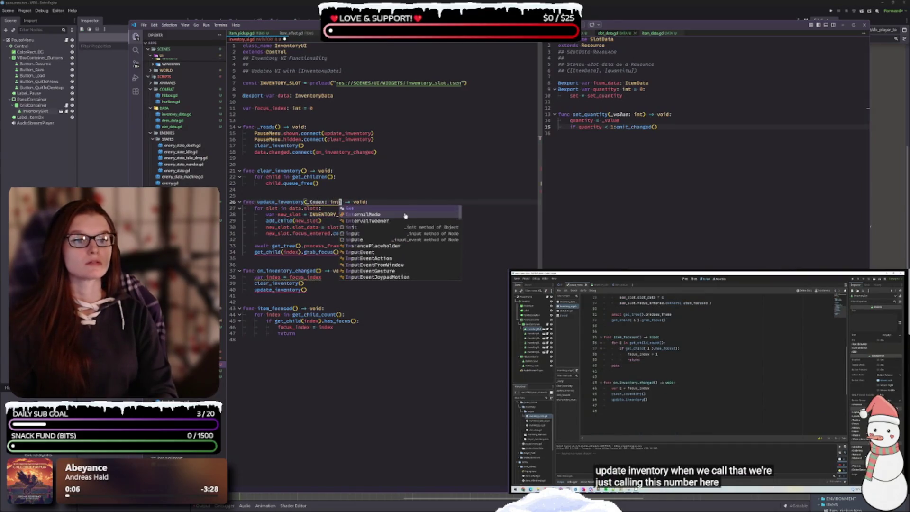
{"action": "type", "text": "= 0"}
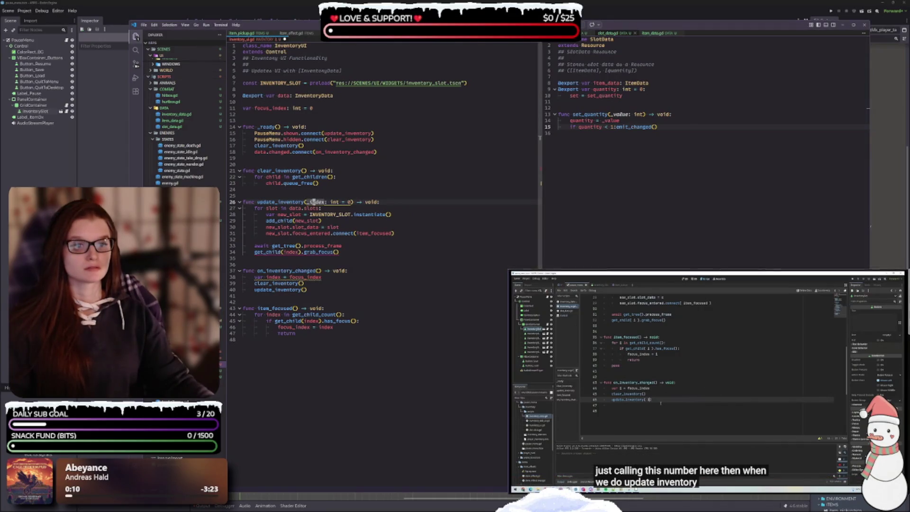
{"action": "double_click", "coordinate": [318, 201]}
{"action": "left_click", "coordinate": [322, 220]}
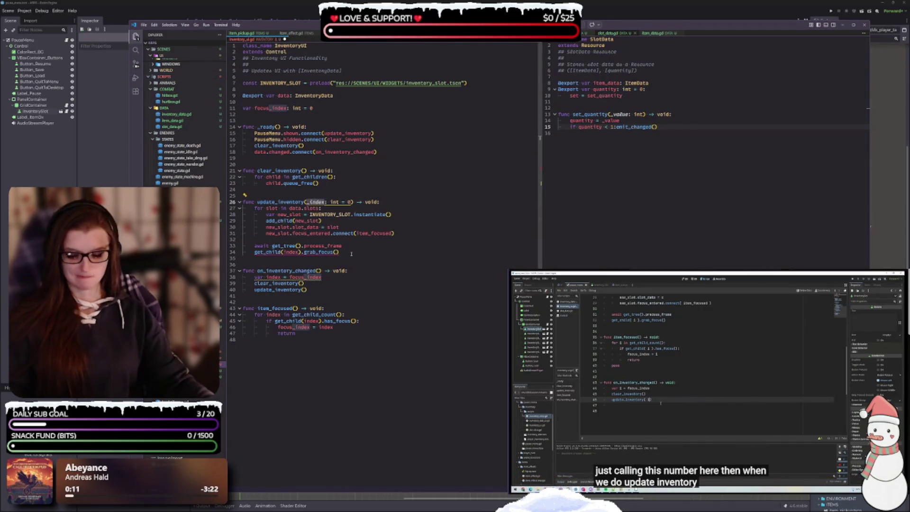
{"action": "left_click", "coordinate": [283, 252]}
{"action": "type", "text": "_"}
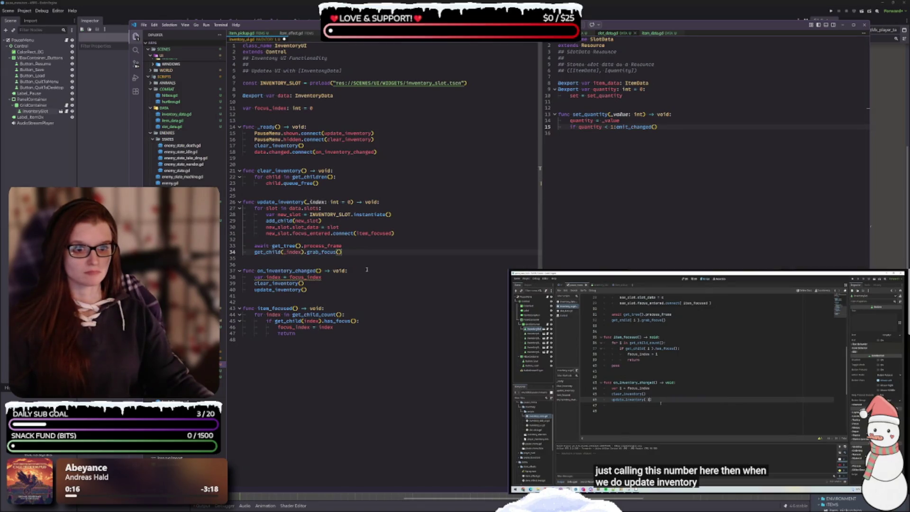
- Pass the saved focus index into on_inventory_changed's call, making it update_inventory(index)
{"action": "left_click_drag", "start_coordinate": [329, 278], "coordinate": [255, 277]}
{"action": "key", "text": "BackSpace"}
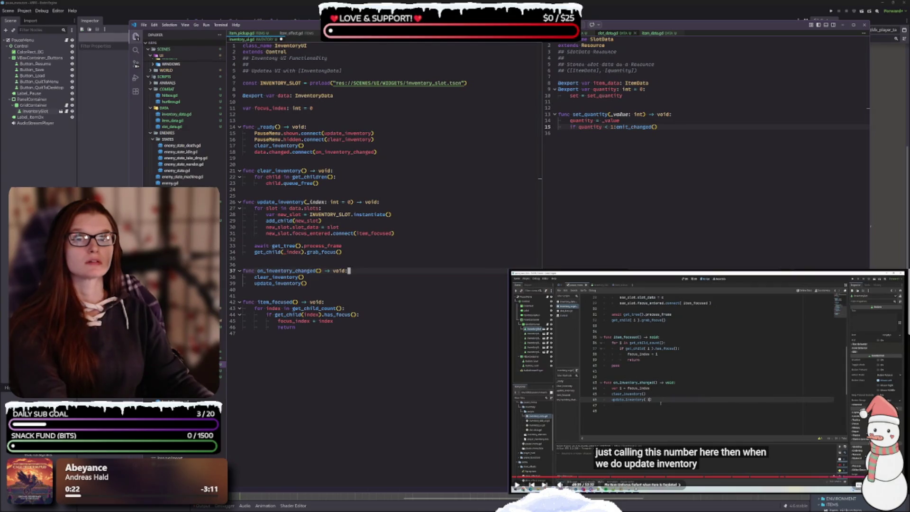
{"action": "key", "text": "Return"}
{"action": "type", "text": "var index = focus_index"}
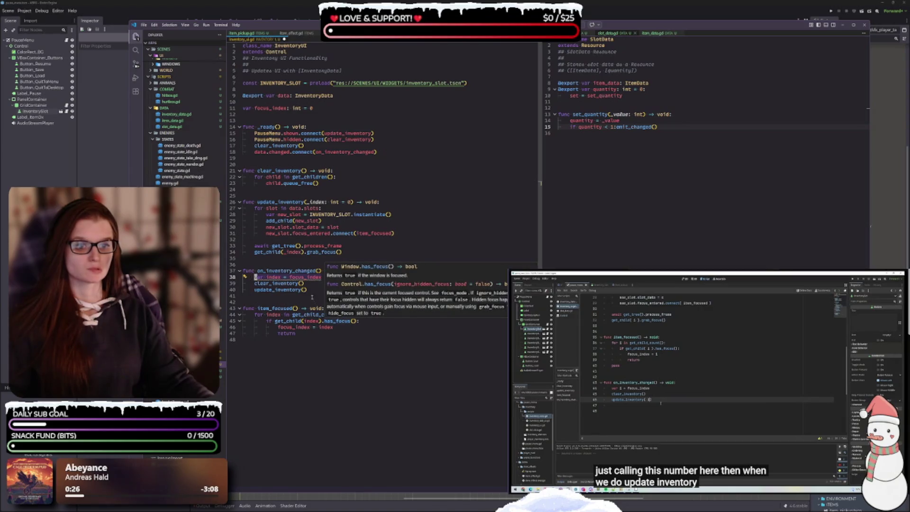
{"action": "left_click", "coordinate": [311, 289]}
{"action": "left_click", "coordinate": [676, 378]}
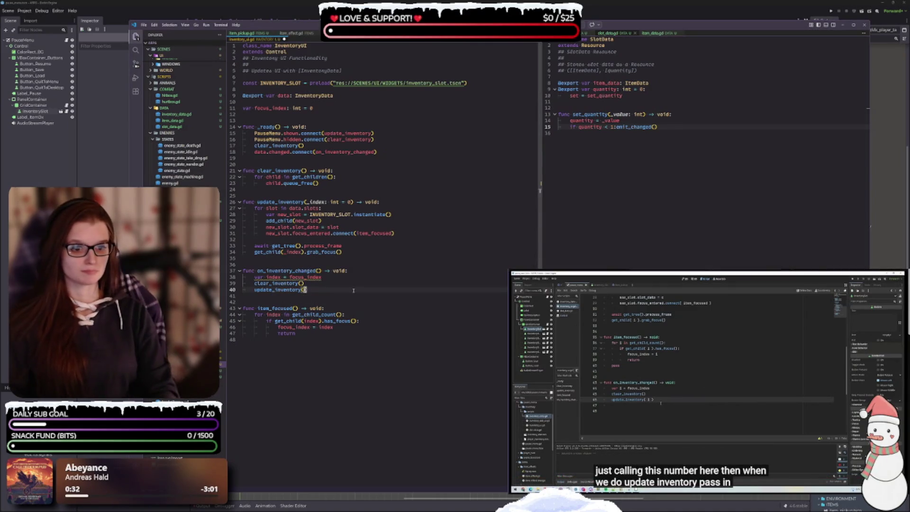
{"action": "type", "text": "index"}
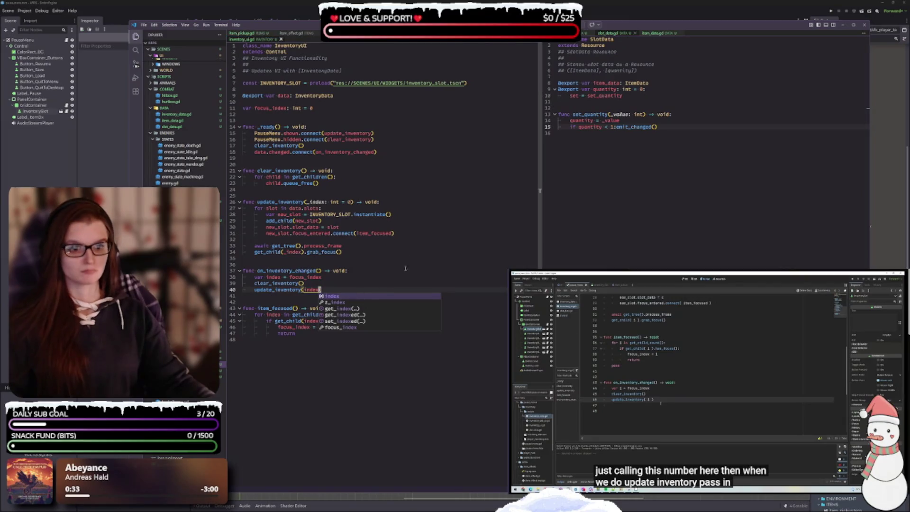
{"action": "left_click", "coordinate": [648, 400]}
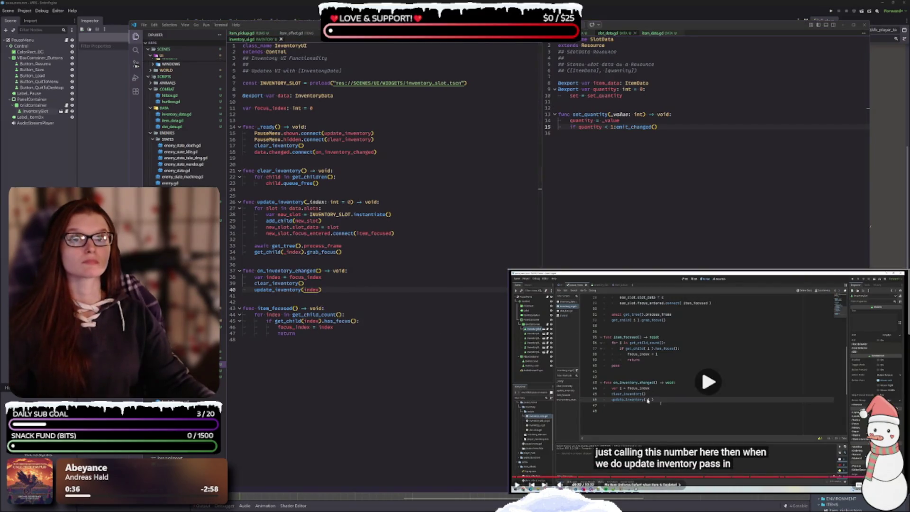
{"action": "left_click", "coordinate": [663, 424]}
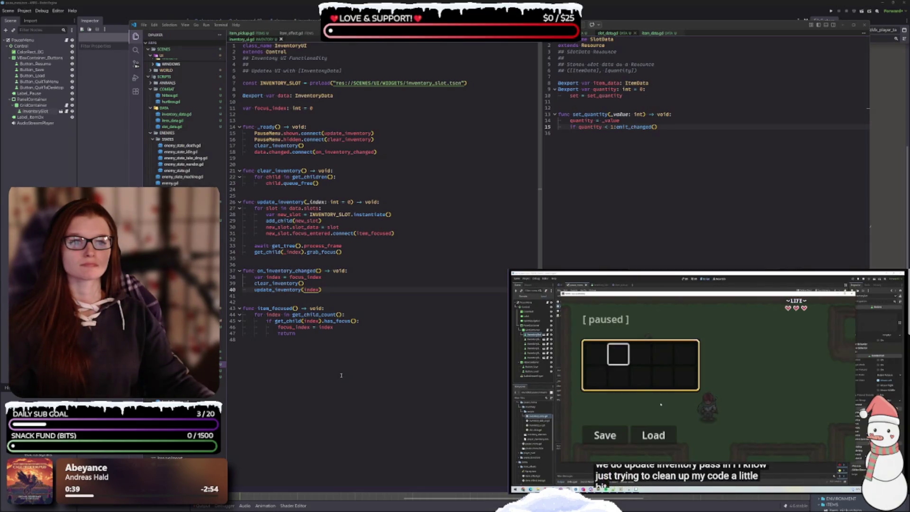
{"action": "left_click", "coordinate": [363, 241]}
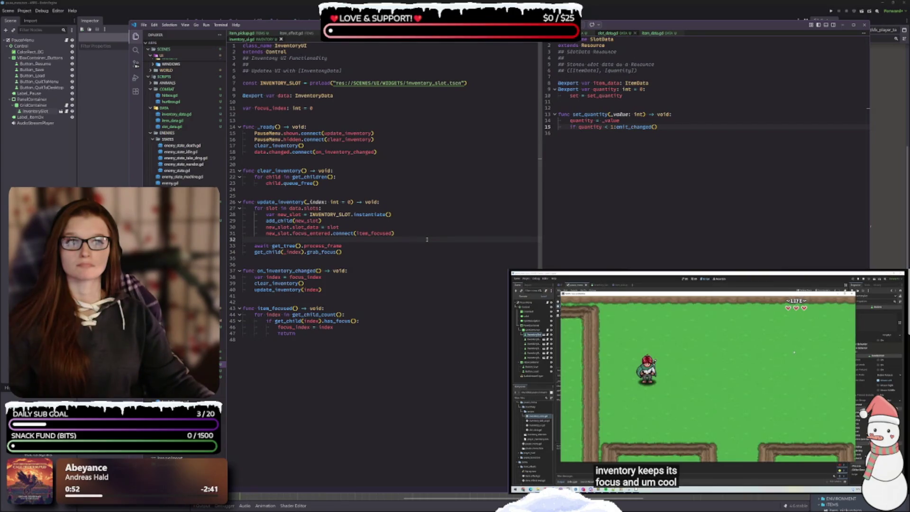
- Run the playground scene from the Godot editor
{"action": "key", "text": "alt+Tab"}
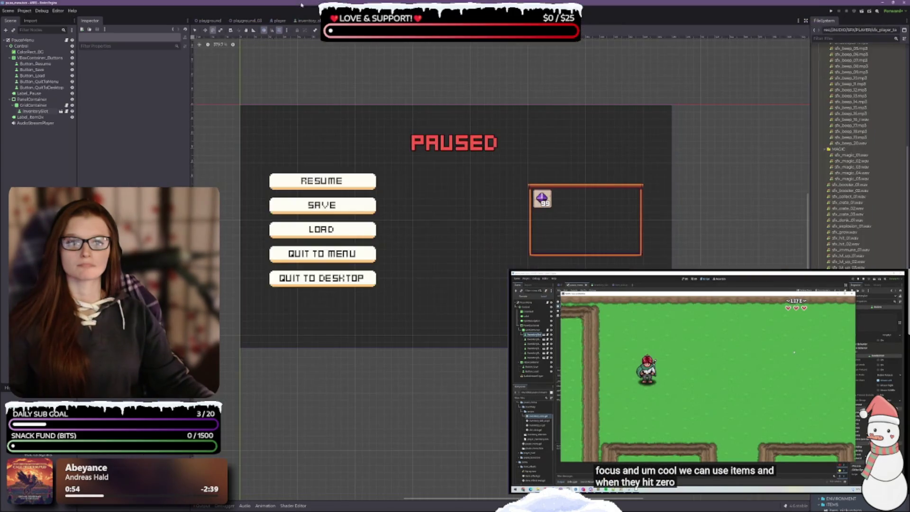
{"action": "left_click", "coordinate": [208, 20]}
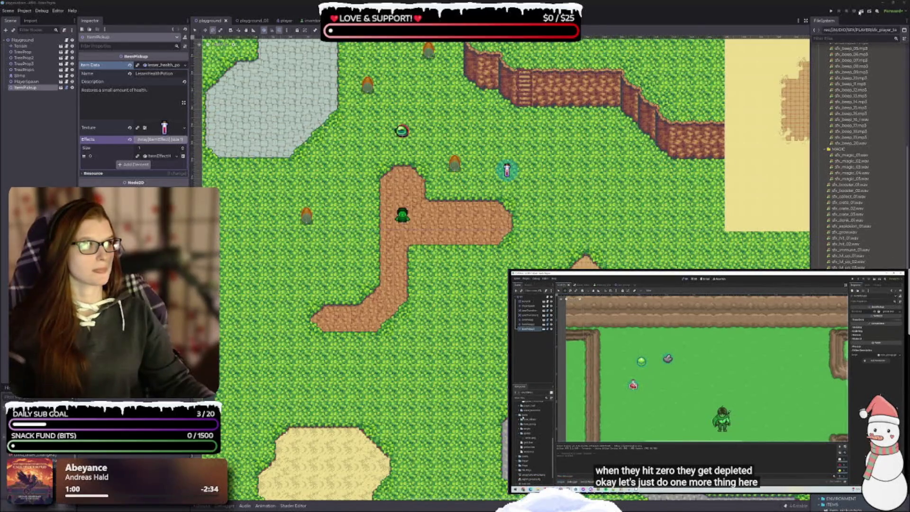
{"action": "left_click", "coordinate": [860, 13]}
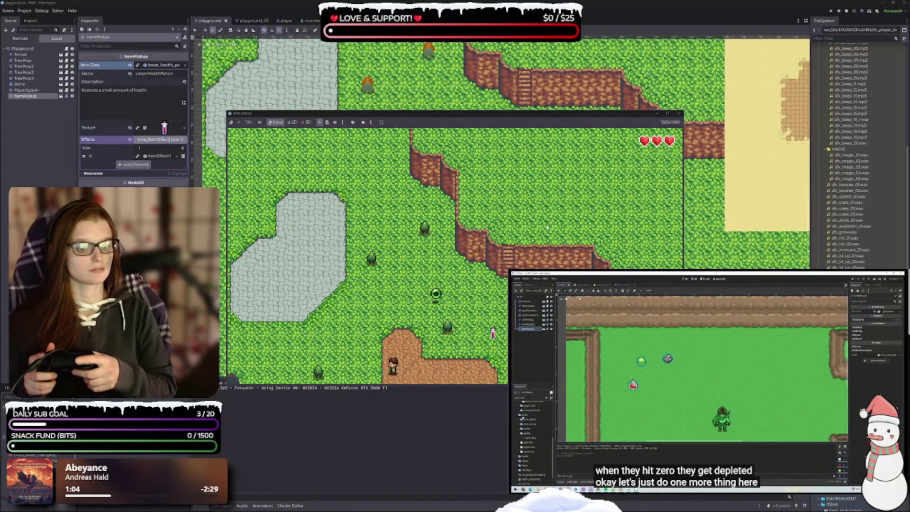
- Pause the game, move inventory focus to the health potion, then resume and walk on
{"action": "key", "text": "Escape"}
{"action": "key", "text": "Escape"}
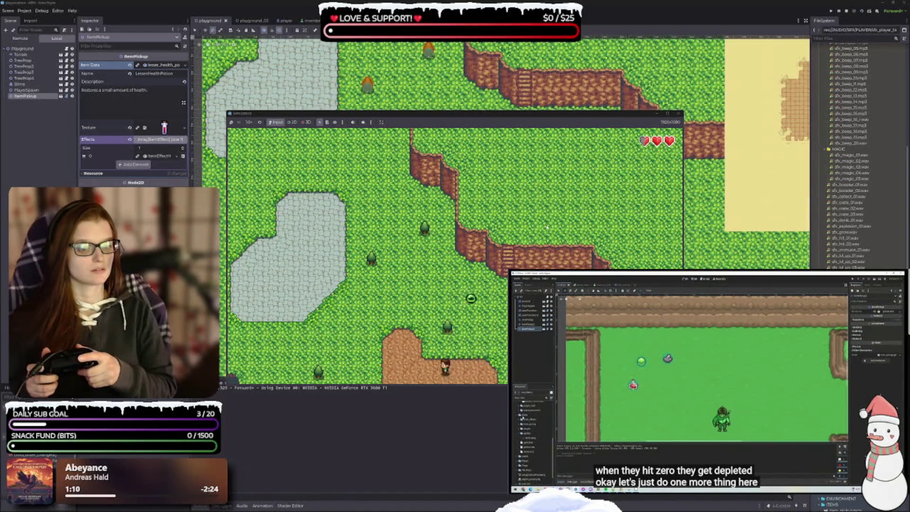
{"action": "key", "text": "Escape"}
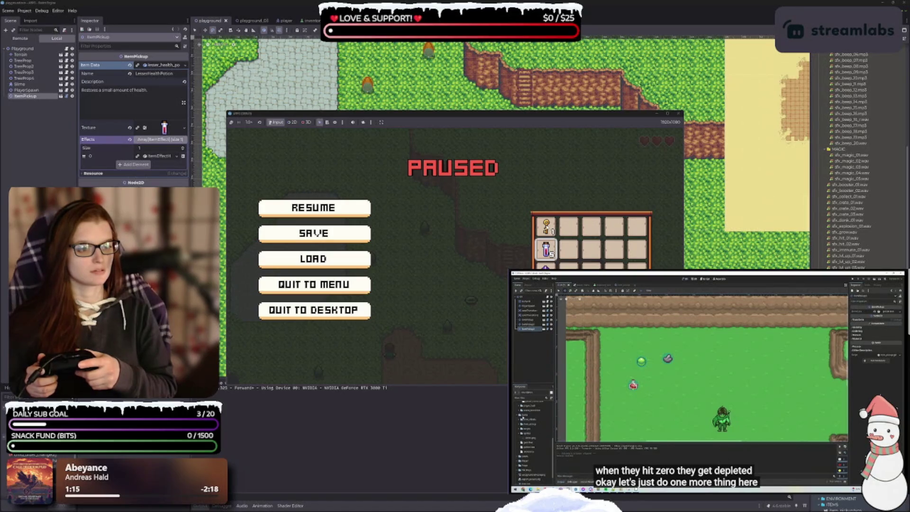
{"action": "key", "text": "Down"}
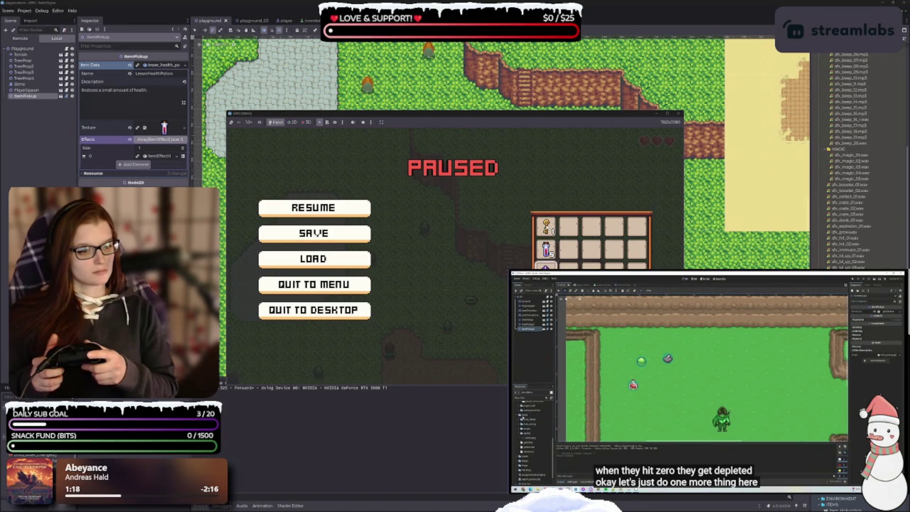
{"action": "key", "text": "Left"}
{"action": "key", "text": "Up"}
{"action": "key", "text": "Up"}
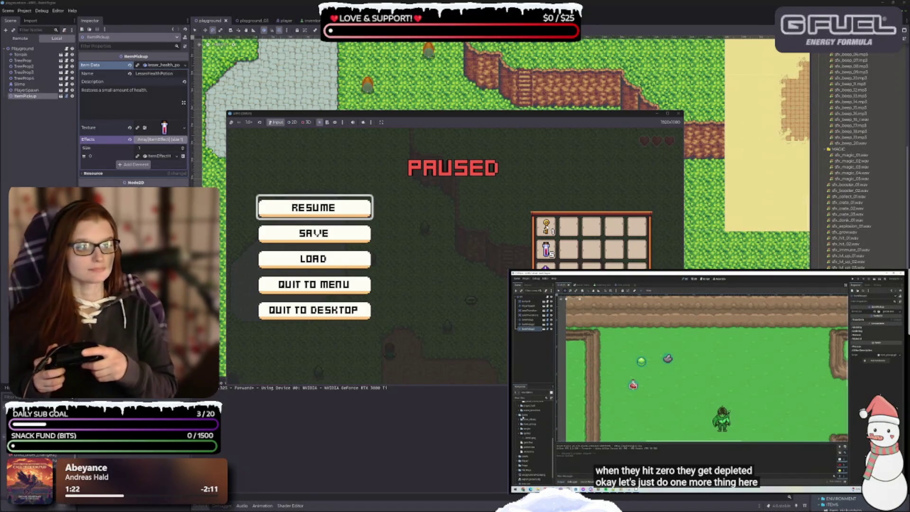
{"action": "key", "text": "Return"}
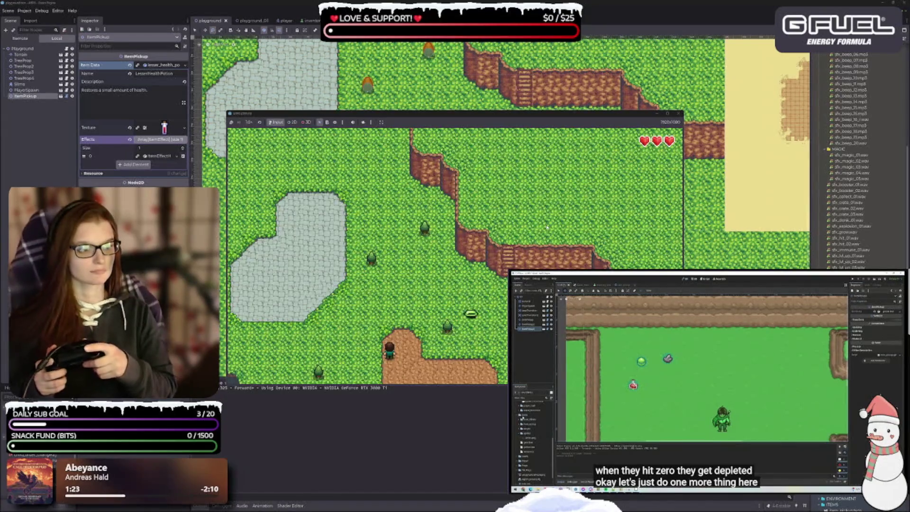
{"action": "key", "text": "Down"}
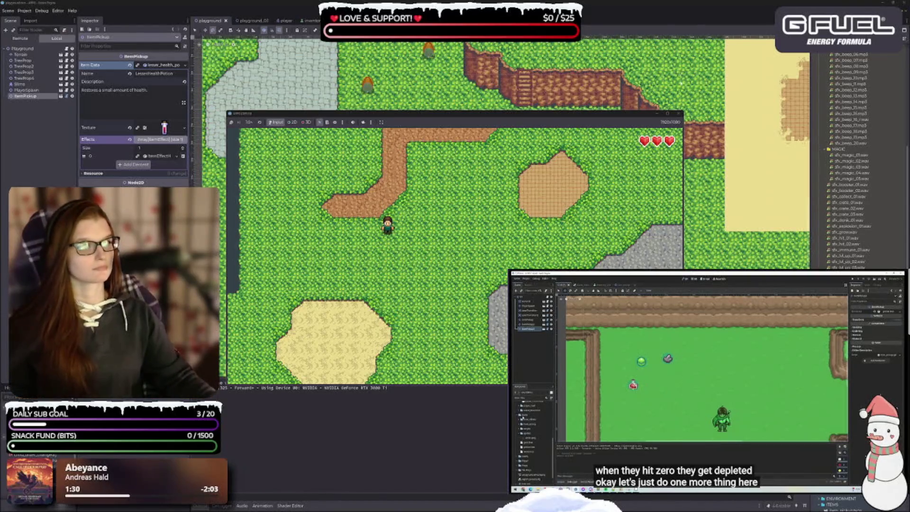
- Stop the running game and collapse the output panel
{"action": "left_click", "coordinate": [678, 113]}
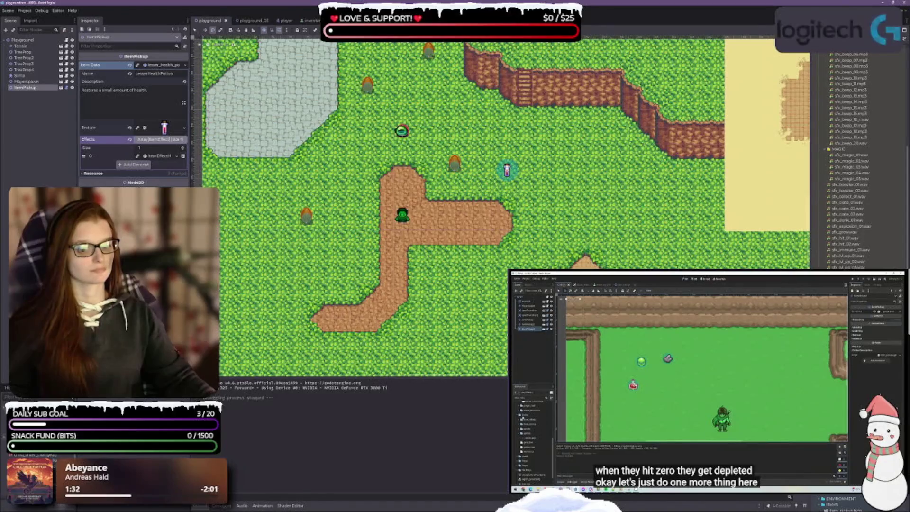
{"action": "left_click", "coordinate": [197, 506]}
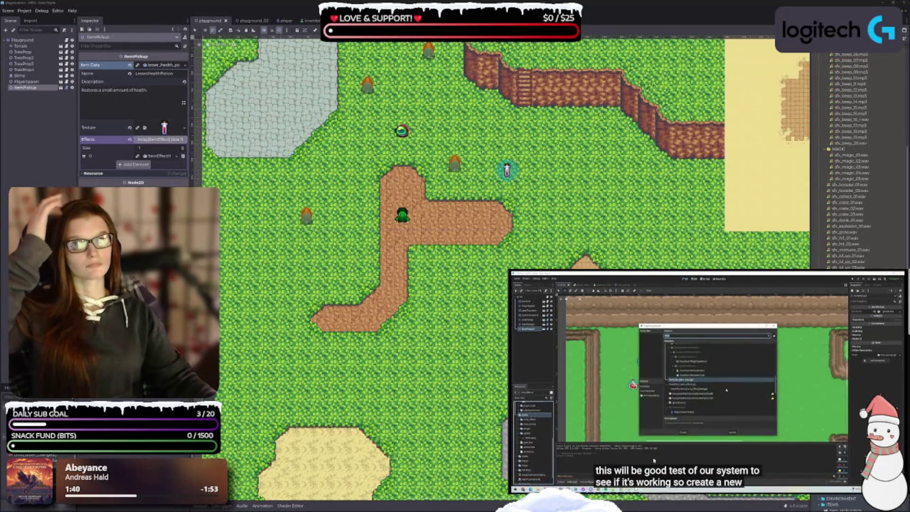
{"action": "left_click", "coordinate": [786, 390]}
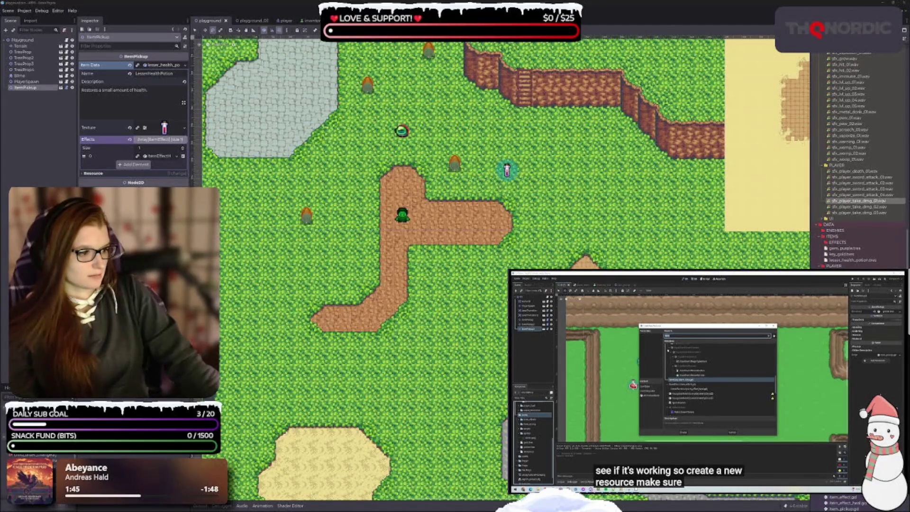
- Select lesser_health_potion.tres in the ITEMS folder; Ctrl+D mistakenly duplicates the ItemPickup node
{"action": "scroll", "coordinate": [823, 228], "scroll_direction": "up", "scroll_amount": 10}
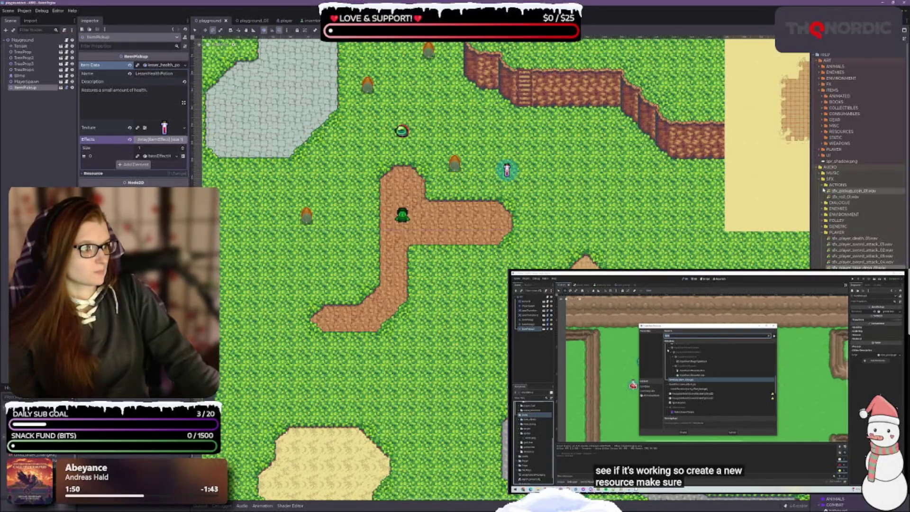
{"action": "left_click", "coordinate": [819, 168]}
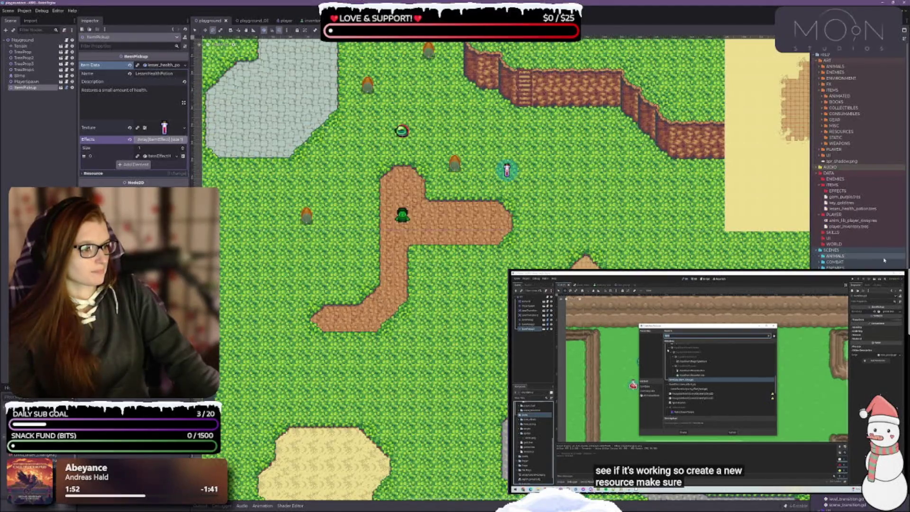
{"action": "scroll", "coordinate": [843, 170], "scroll_direction": "down", "scroll_amount": 3}
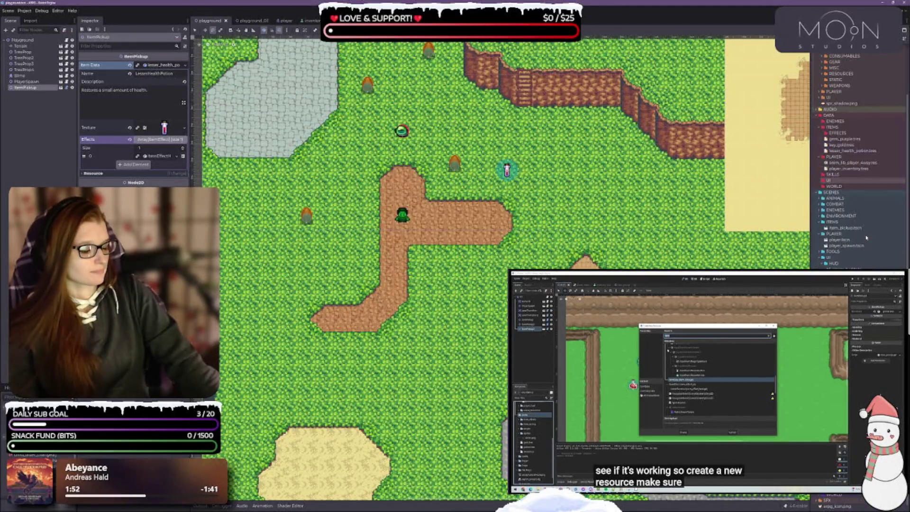
{"action": "left_click", "coordinate": [844, 129]}
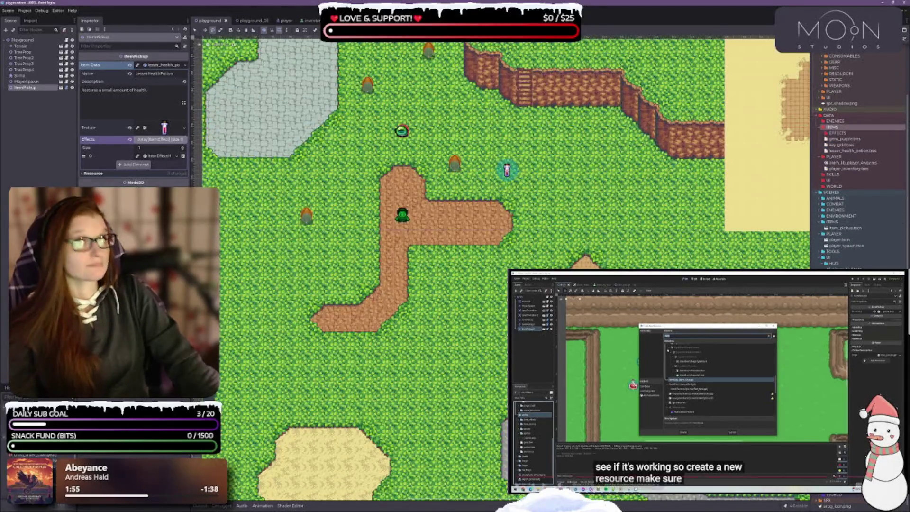
{"action": "left_click", "coordinate": [701, 369]}
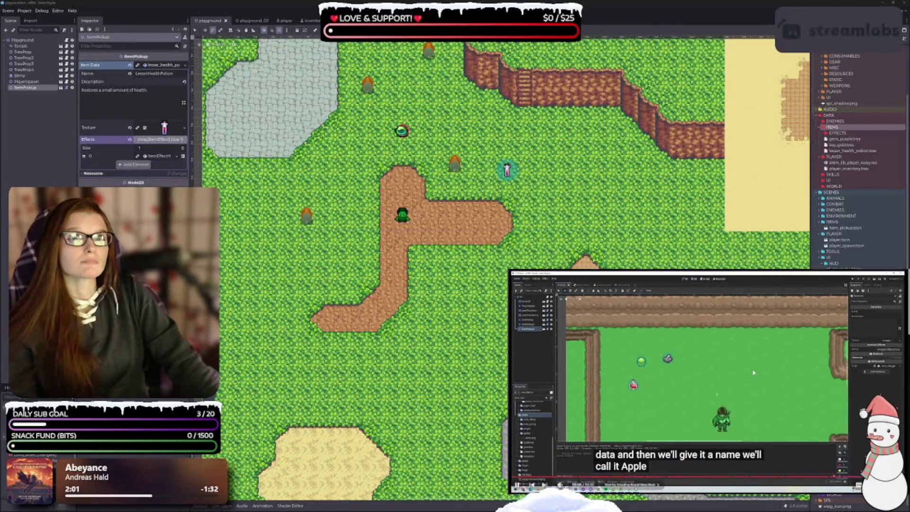
{"action": "key", "text": "space"}
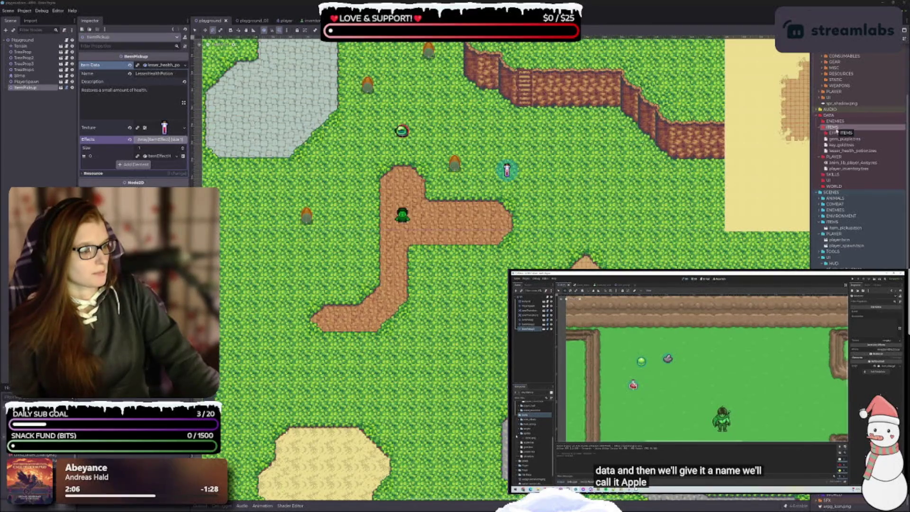
{"action": "left_click", "coordinate": [848, 150]}
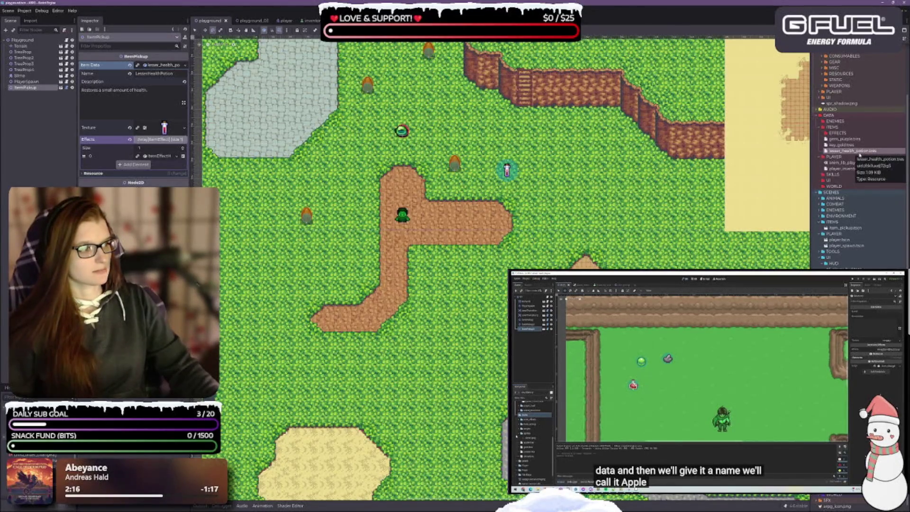
{"action": "key", "text": "ctrl+d"}
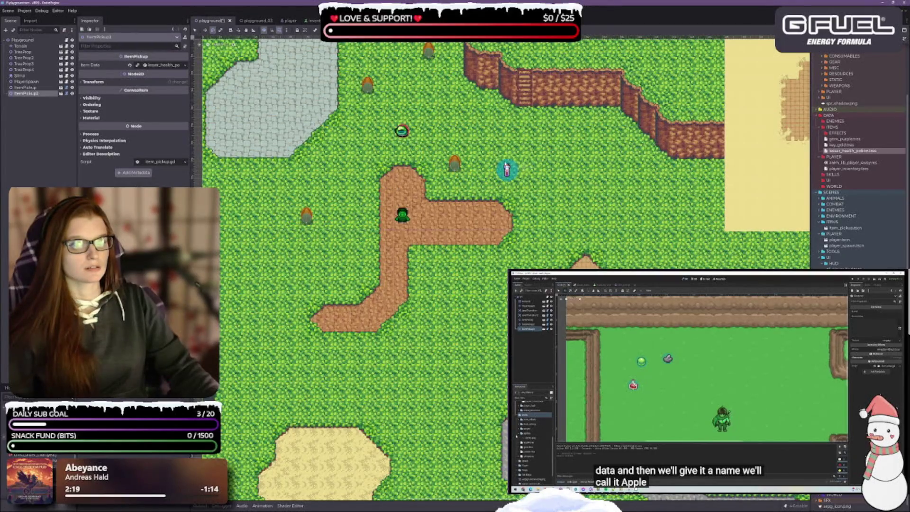
- Delete the stray ItemPickup2 node and save the playground scene
{"action": "left_click", "coordinate": [42, 126]}
{"action": "left_click", "coordinate": [35, 93]}
{"action": "key", "text": "Delete"}
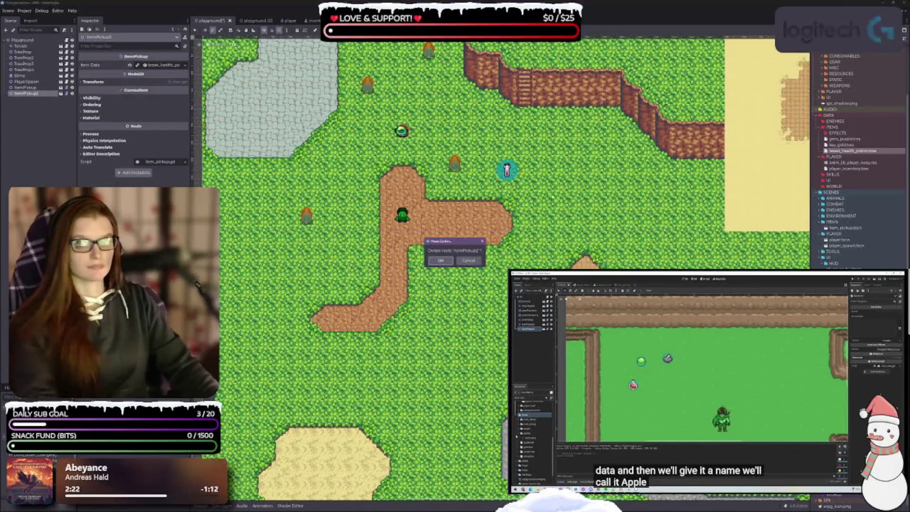
{"action": "left_click", "coordinate": [440, 260]}
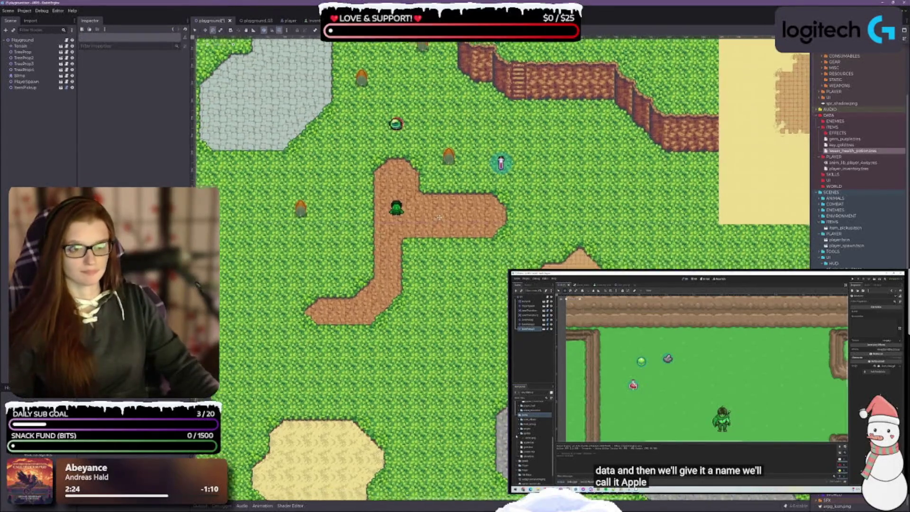
{"action": "key", "text": "ctrl+s"}
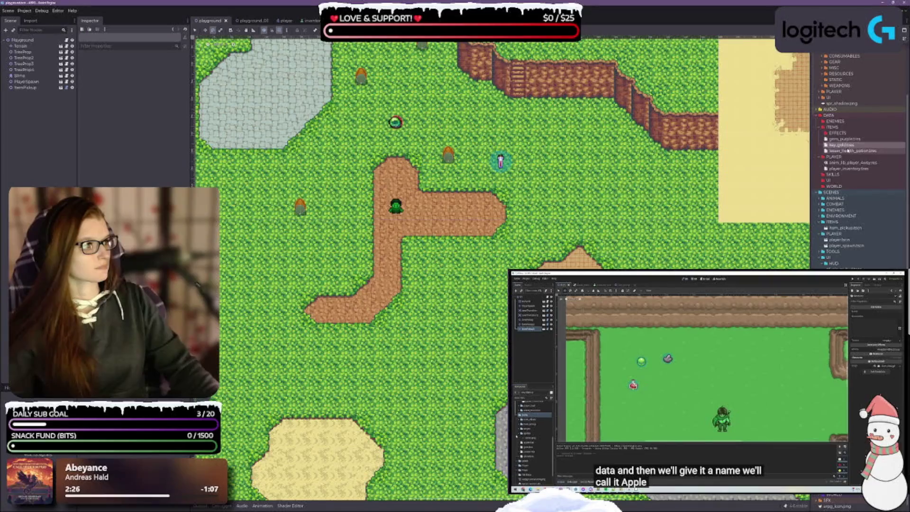
- Duplicate lesser_health_potion.tres as health_potion.tres in the ITEMS folder
{"action": "key", "text": "ctrl+d"}
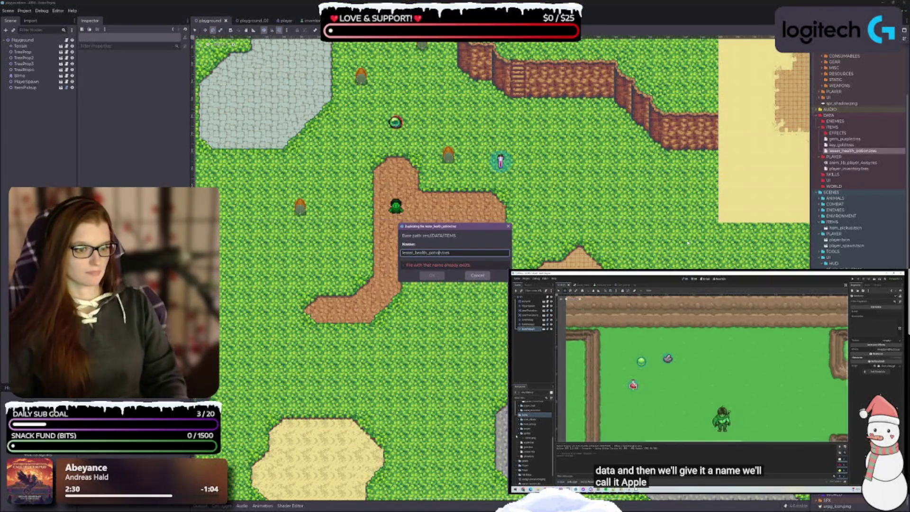
{"action": "key", "text": "Delete"}
{"action": "key", "text": "Delete"}
{"action": "key", "text": "Delete"}
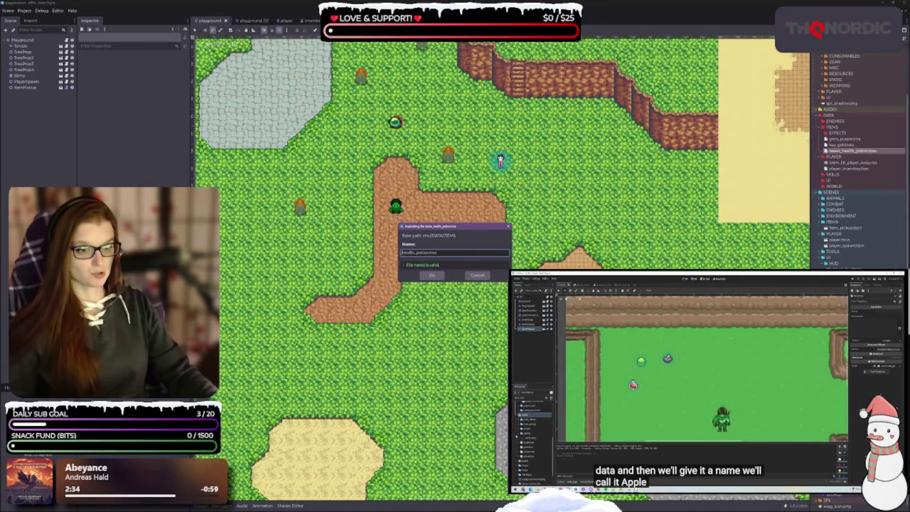
{"action": "left_click", "coordinate": [432, 276]}
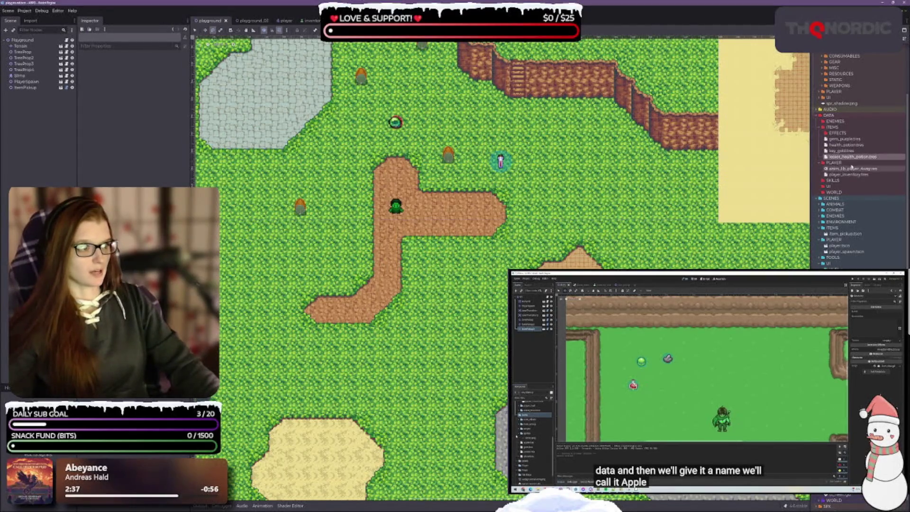
{"action": "left_click", "coordinate": [849, 145]}
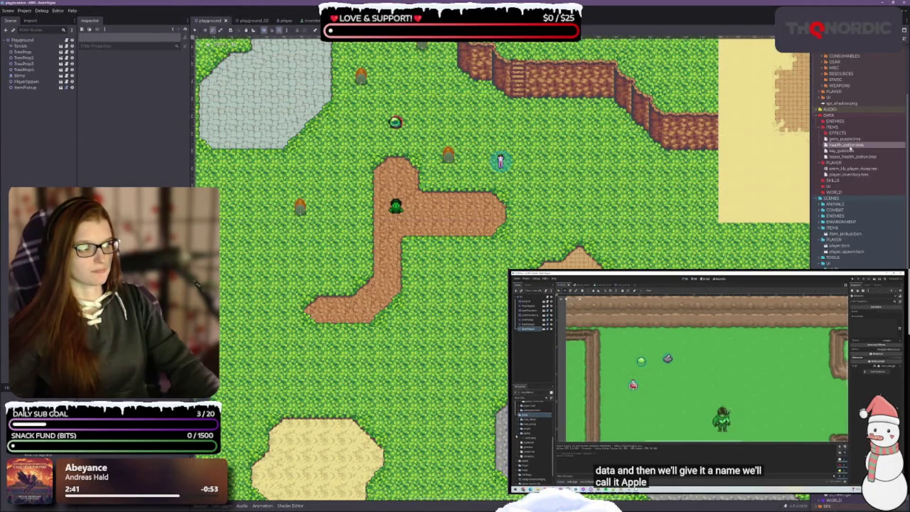
- Change health_potion.tres's description to 'Restores a moderate amount of health.'
{"action": "double_click", "coordinate": [846, 145]}
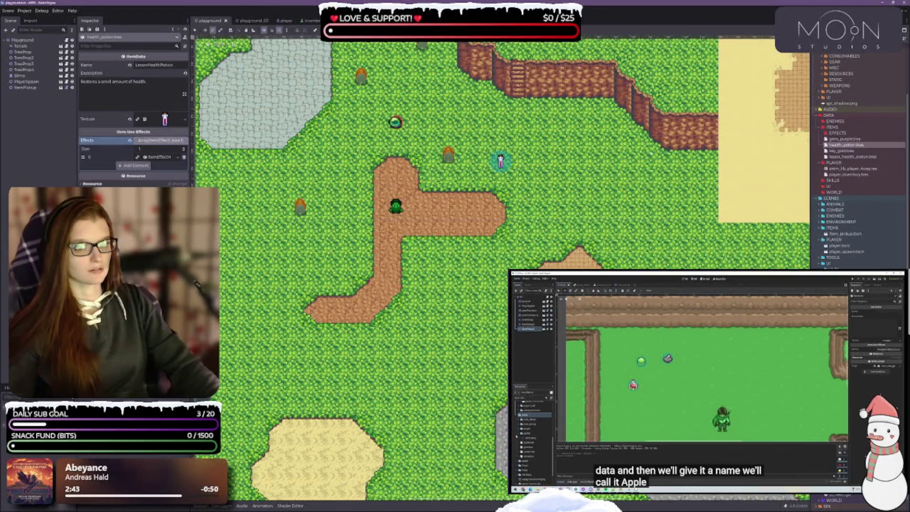
{"action": "double_click", "coordinate": [106, 82]}
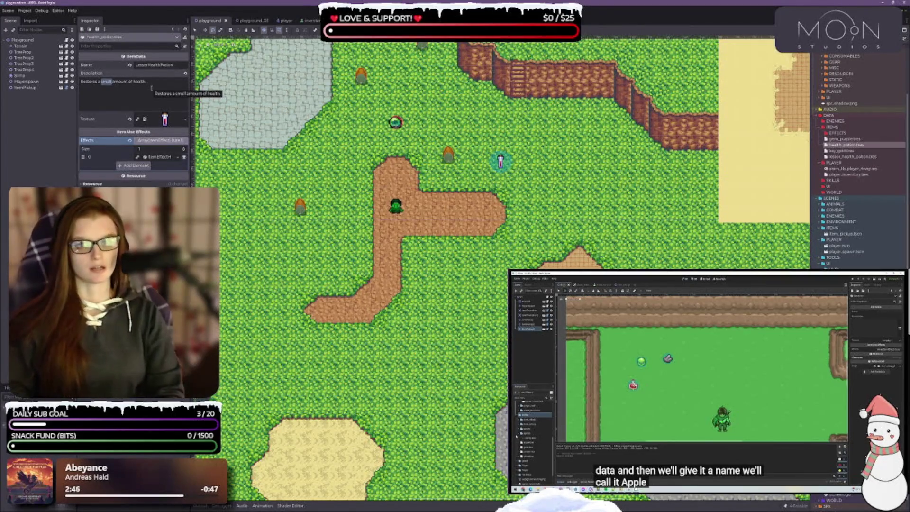
{"action": "type", "text": "tinoderate"}
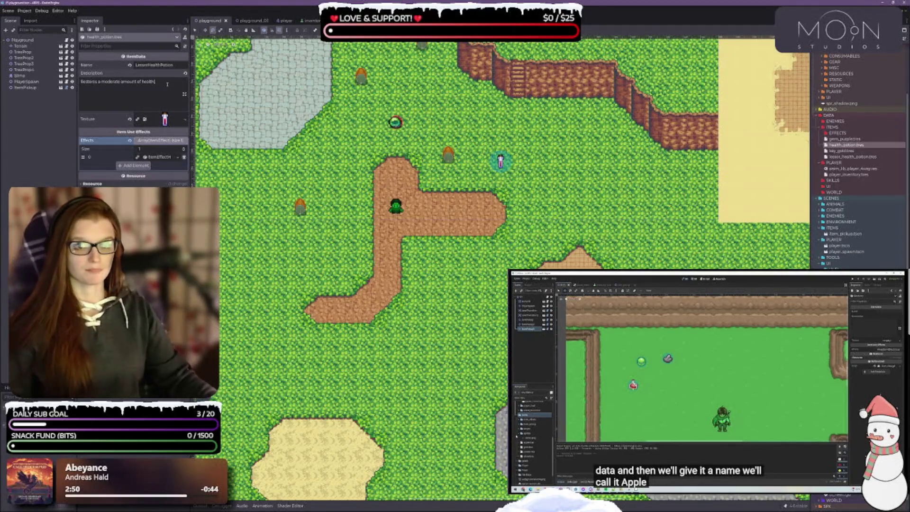
{"action": "scroll", "coordinate": [862, 222], "scroll_direction": "up", "scroll_amount": 3}
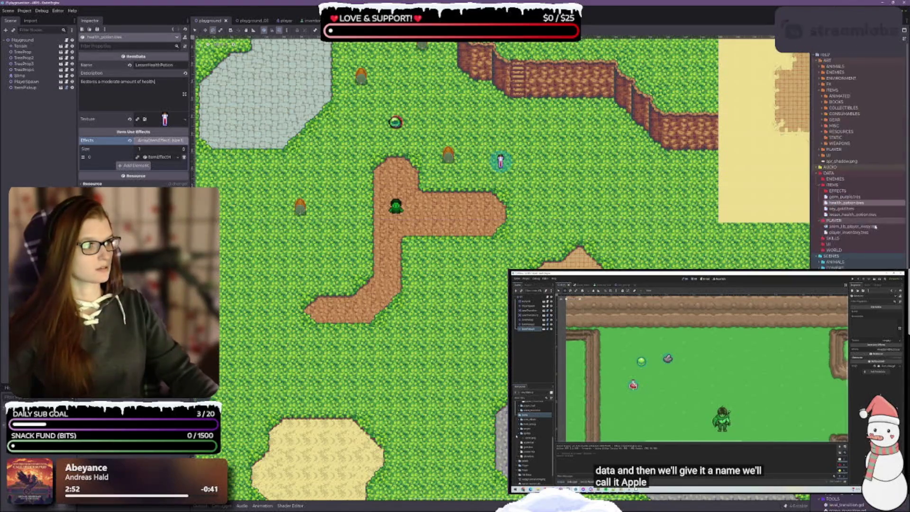
{"action": "double_click", "coordinate": [844, 114]}
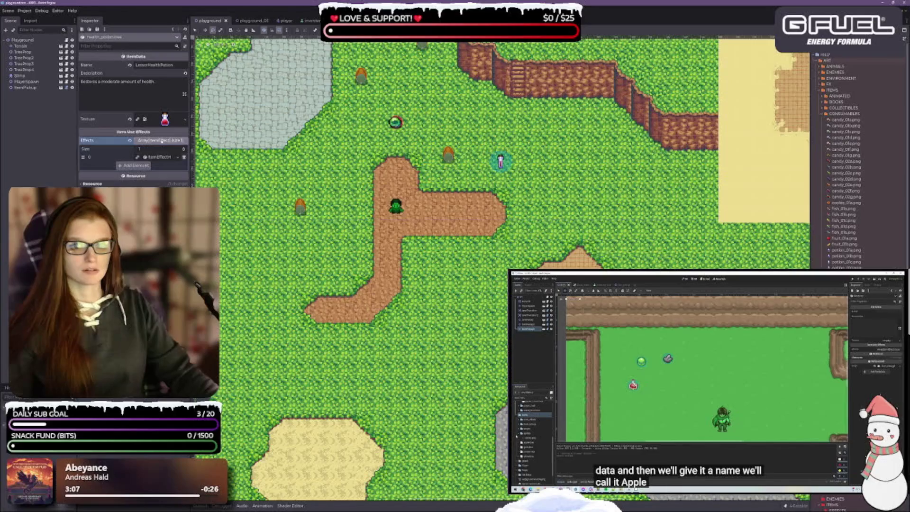
- Set the heal effect's Heal Amount to 2
{"action": "left_click", "coordinate": [159, 157]}
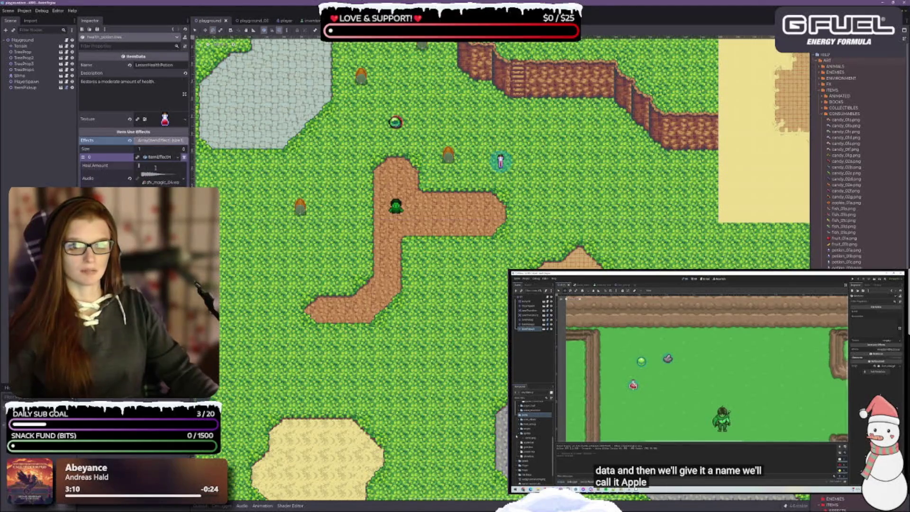
{"action": "type", "text": "4"}
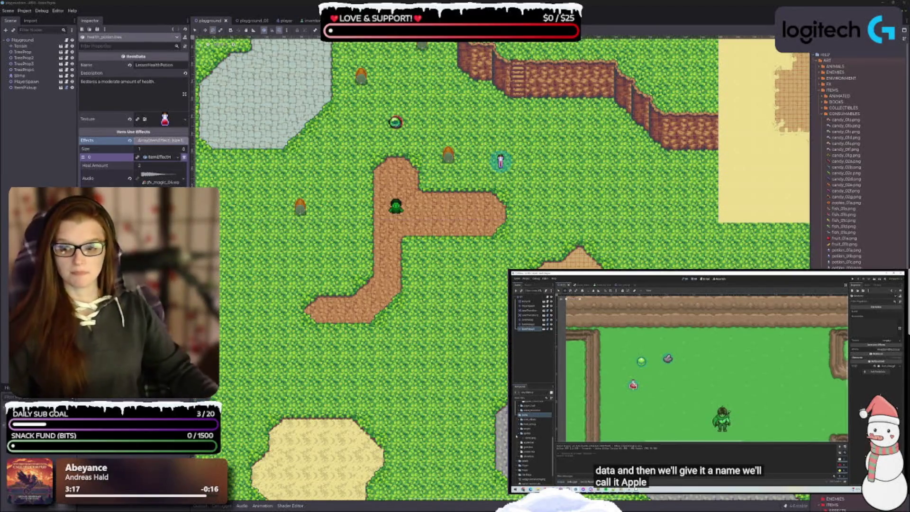
{"action": "left_click", "coordinate": [316, 235]}
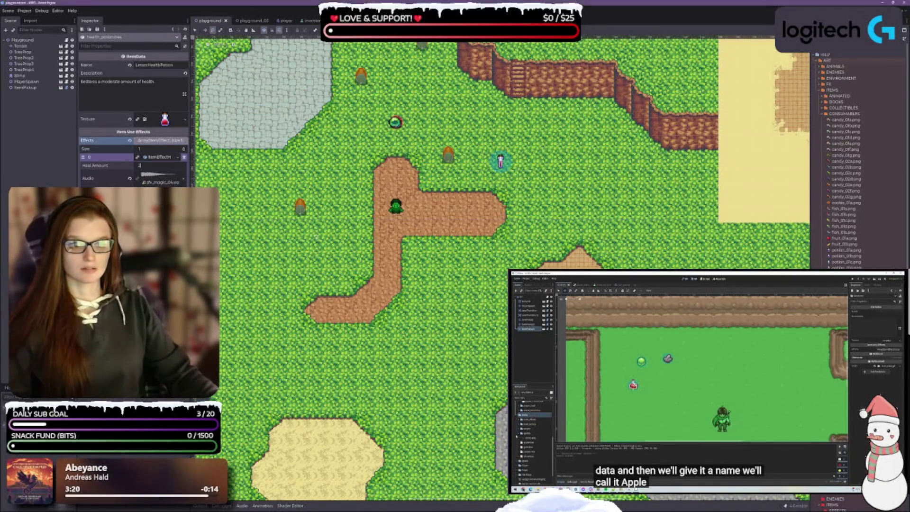
{"action": "scroll", "coordinate": [501, 268], "scroll_direction": "down", "scroll_amount": 1}
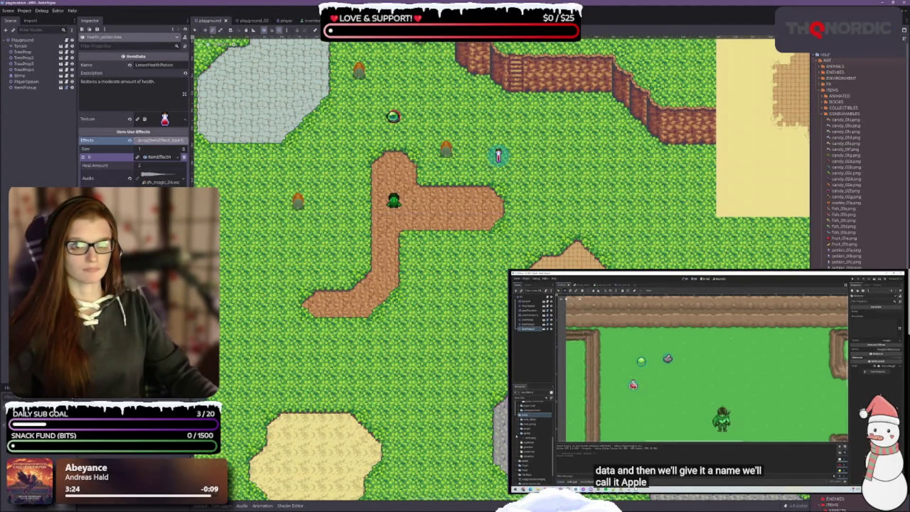
- Rename the potion to HealthPotion and save health_potion.tres
{"action": "left_click", "coordinate": [149, 66]}
{"action": "key", "text": "BackSpace"}
{"action": "key", "text": "BackSpace"}
{"action": "key", "text": "BackSpace"}
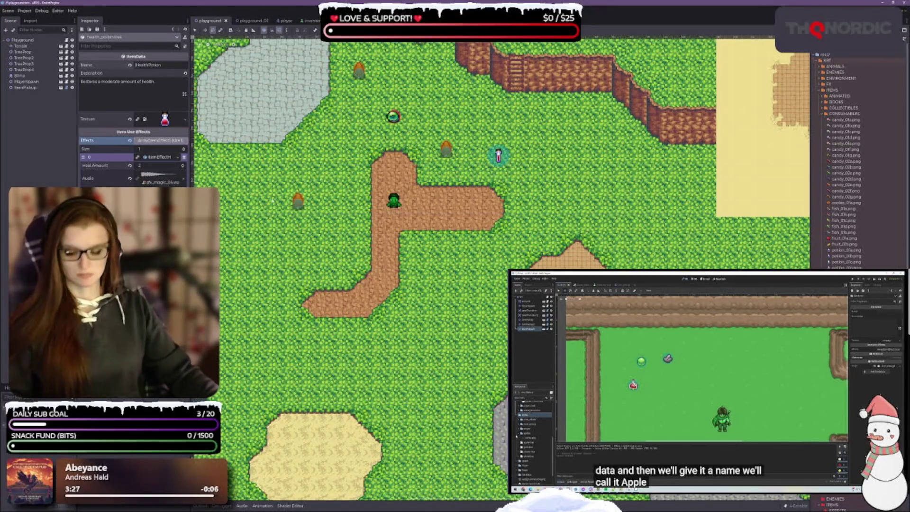
{"action": "key", "text": "ctrl+s"}
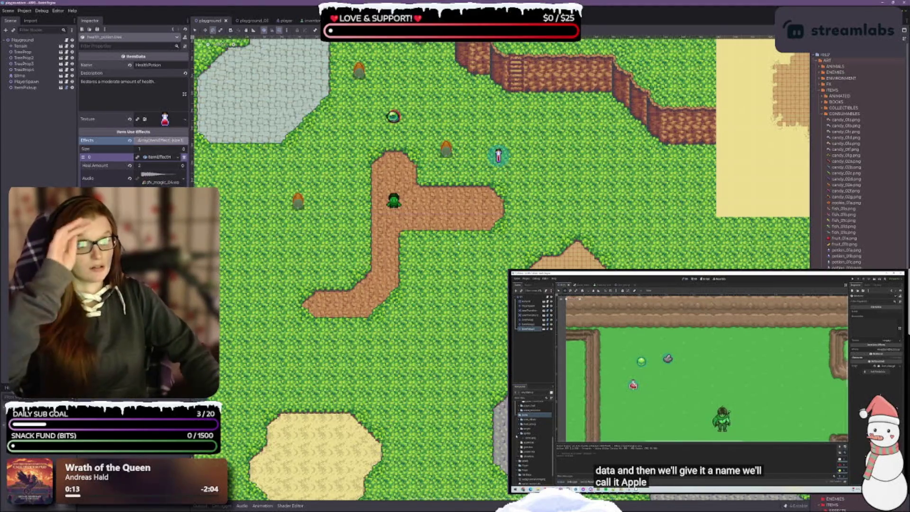
{"action": "scroll", "coordinate": [500, 267], "scroll_direction": "down", "scroll_amount": 1}
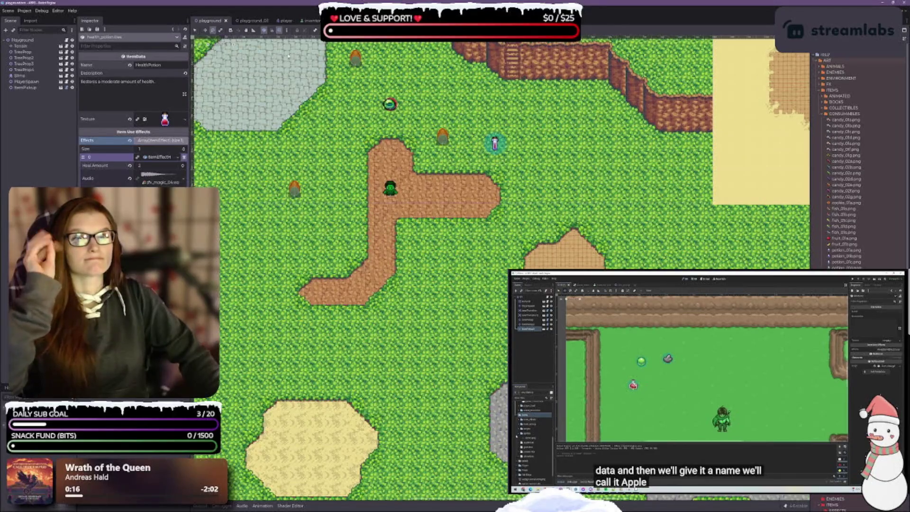